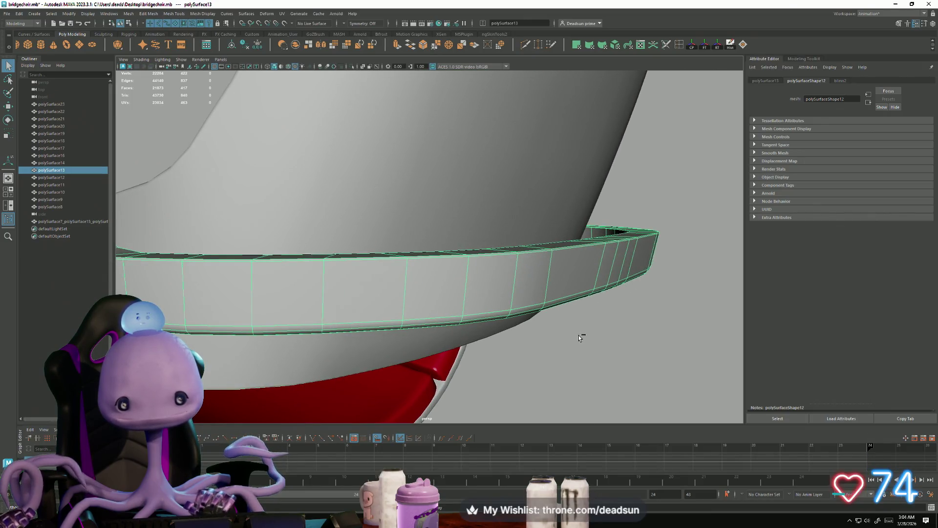
- Select the edge loop around the armrest band and inspect it from rear and side views
right_drag(536, 272, 534, 254)
double_click(535, 254)
mouse_move(534, 254)
alt+mouse_down()
mouse_move(486, 321)
mouse_move(452, 314)
alt+mouse_up()
alt+right_drag(452, 314, 450, 329)
mouse_move(450, 329)
alt+mouse_down()
mouse_move(303, 302)
mouse_move(378, 275)
alt+mouse_up()
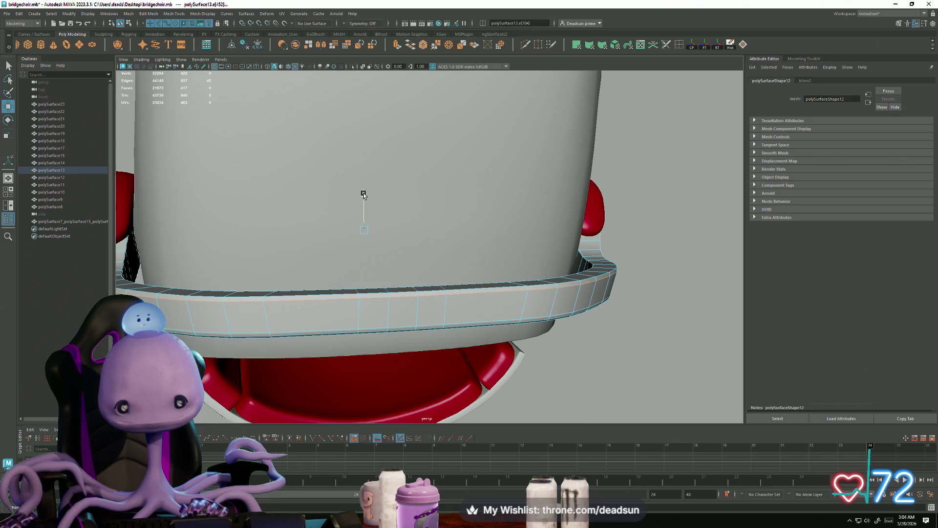
mouse_move(437, 254)
alt+mouse_down()
mouse_move(360, 247)
mouse_move(364, 259)
alt+mouse_up()
right_click(504, 210)
mouse_move(503, 210)
alt+mouse_down()
mouse_move(403, 275)
mouse_move(498, 273)
alt+mouse_up()
- Select the armrest band polySurface13, view it from the side, then clear the selection
scroll(623, 314, up, 5)
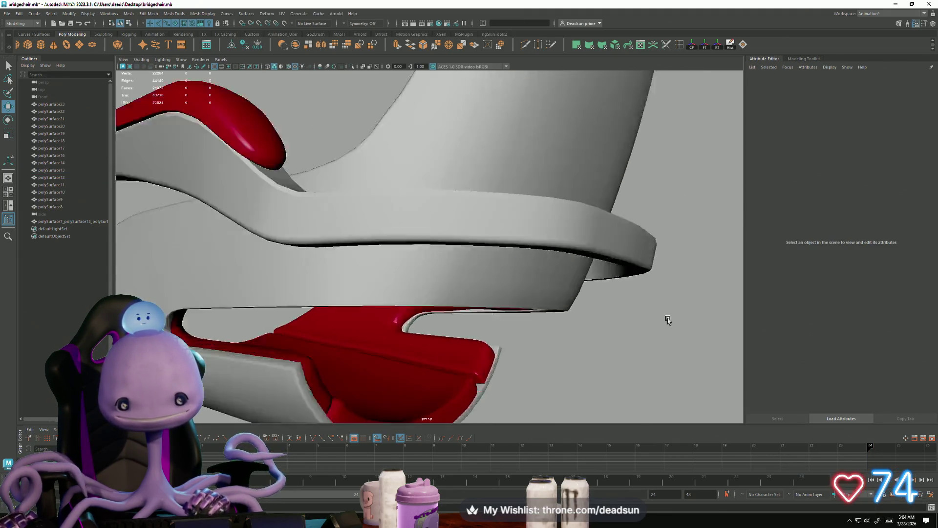
click(517, 218)
scroll(428, 254, up, 2)
scroll(429, 253, down, 5)
alt+drag(377, 272, 322, 254)
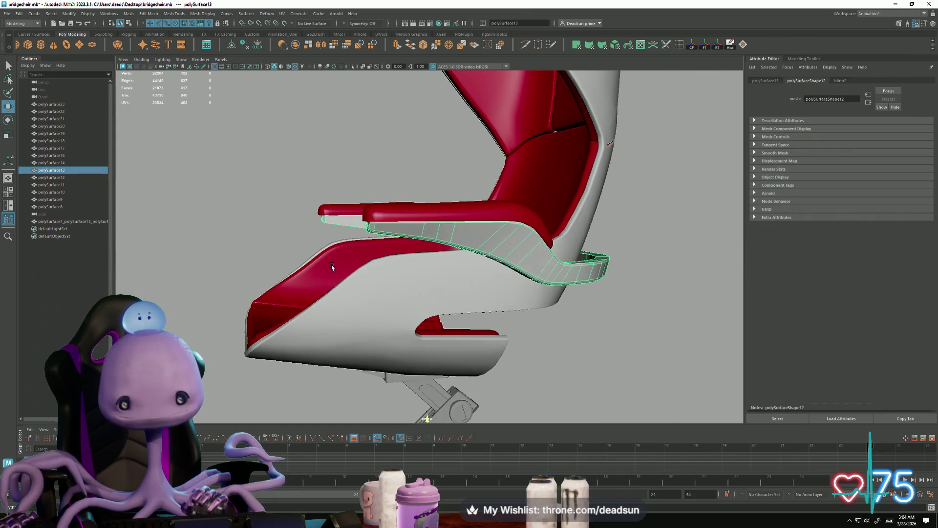
click(218, 257)
- Reselect polySurface13, check it from front and three-quarter views, then deselect it
scroll(324, 300, down, 1)
alt+drag(324, 300, 345, 308)
scroll(345, 308, up, 5)
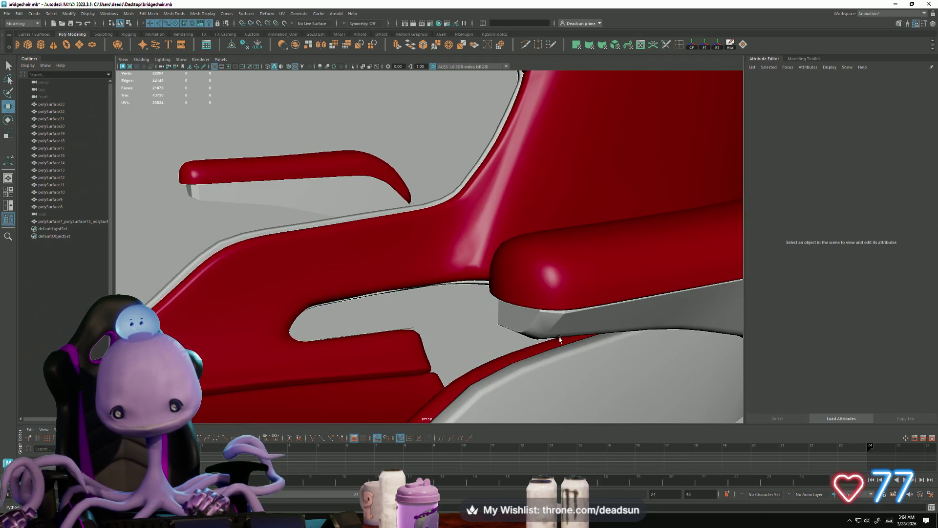
click(554, 321)
alt+drag(540, 331, 578, 324)
scroll(579, 324, down, 5)
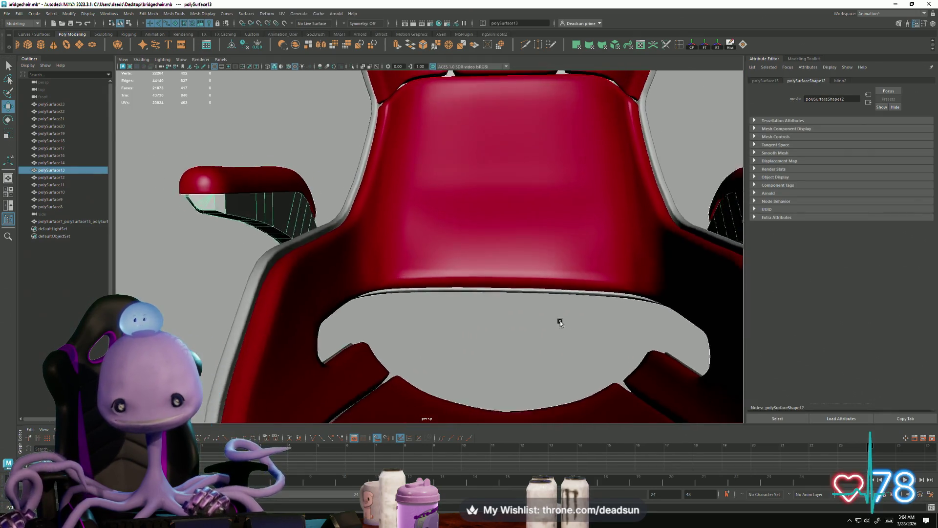
alt+drag(371, 303, 314, 281)
right_click(360, 218)
click(336, 171)
mouse_move(336, 172)
alt+mouse_down()
mouse_move(205, 260)
mouse_move(315, 290)
mouse_move(279, 275)
mouse_move(278, 291)
mouse_move(216, 291)
mouse_move(212, 274)
mouse_move(183, 272)
mouse_move(142, 295)
mouse_move(173, 308)
mouse_move(184, 293)
mouse_move(178, 310)
mouse_move(192, 343)
mouse_move(284, 303)
alt+mouse_up()
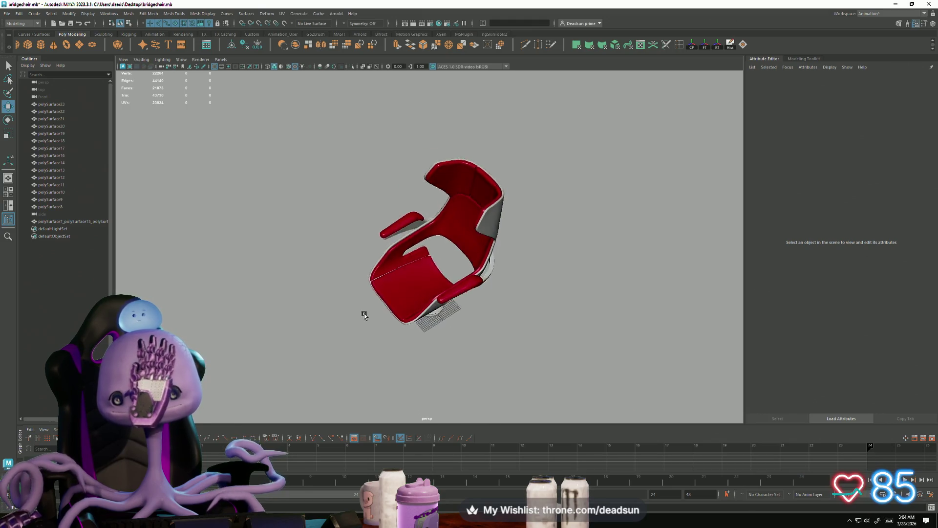
- Save the bridgechair.mb scene after a final look around the chair
mouse_move(417, 292)
alt+mouse_down()
mouse_move(500, 306)
mouse_move(488, 278)
alt+mouse_up()
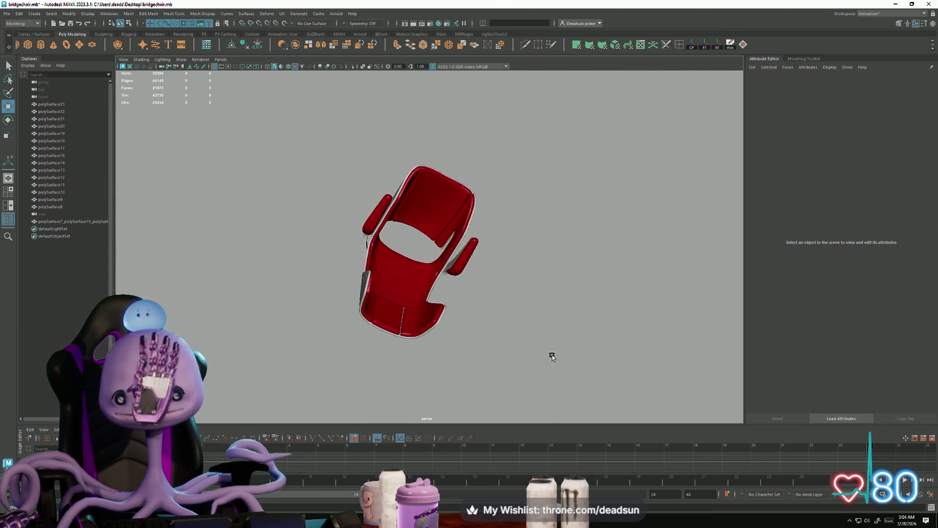
alt+drag(552, 357, 565, 318)
mouse_move(612, 296)
alt+mouse_down()
mouse_move(684, 283)
mouse_move(756, 287)
alt+mouse_up()
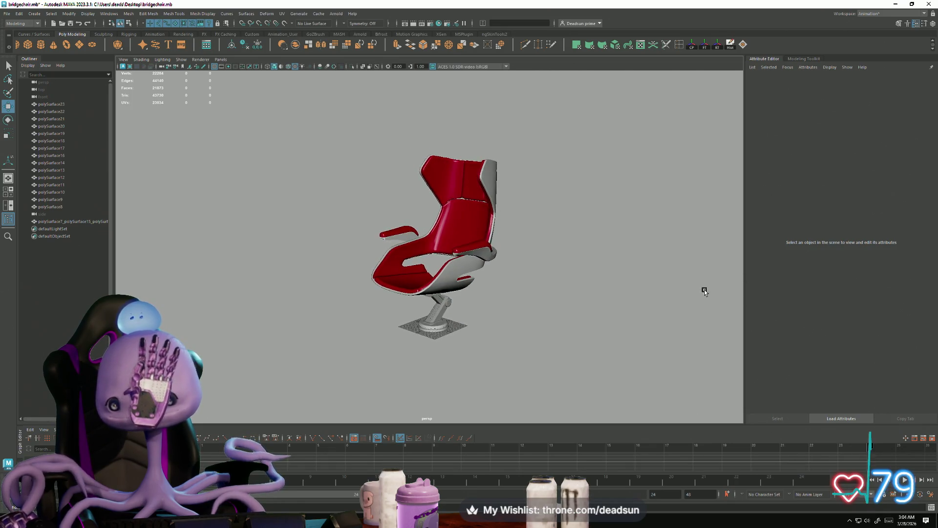
click(6, 14)
click(25, 46)
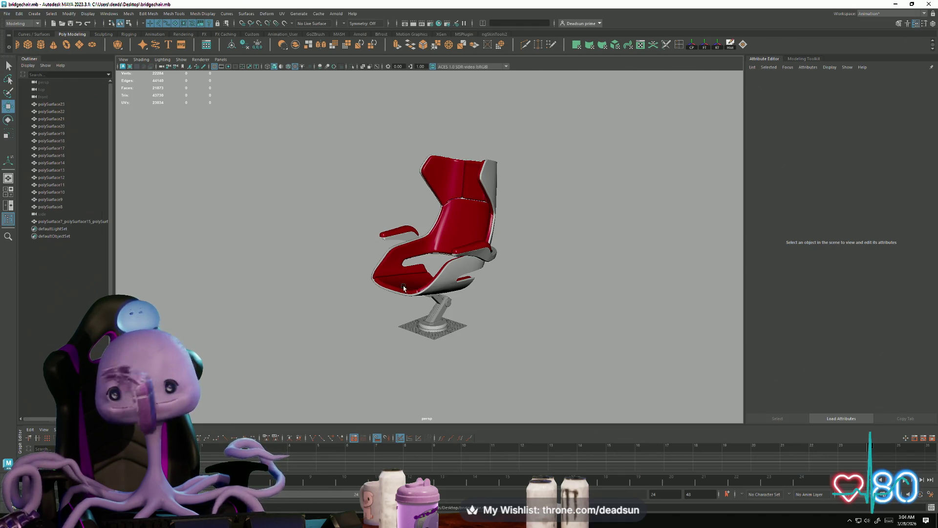
- Review the chair from side and raised views, then select the seat and strut parts
scroll(495, 319, up, 3)
alt+drag(496, 318, 513, 329)
alt+right_drag(513, 329, 370, 313)
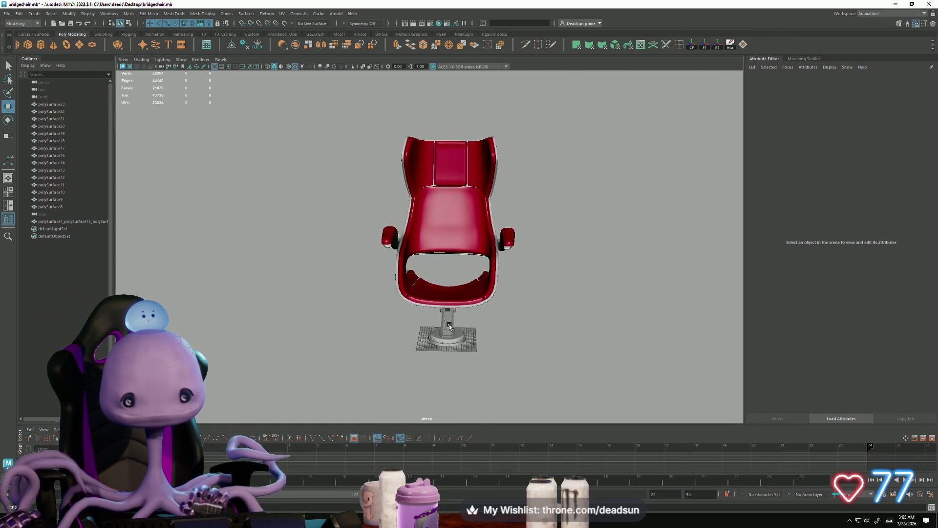
mouse_move(543, 313)
alt+mouse_down()
mouse_move(559, 296)
mouse_move(565, 314)
alt+mouse_up()
mouse_move(514, 312)
alt+right_down()
mouse_move(638, 381)
mouse_move(469, 205)
mouse_move(360, 141)
alt+right_up()
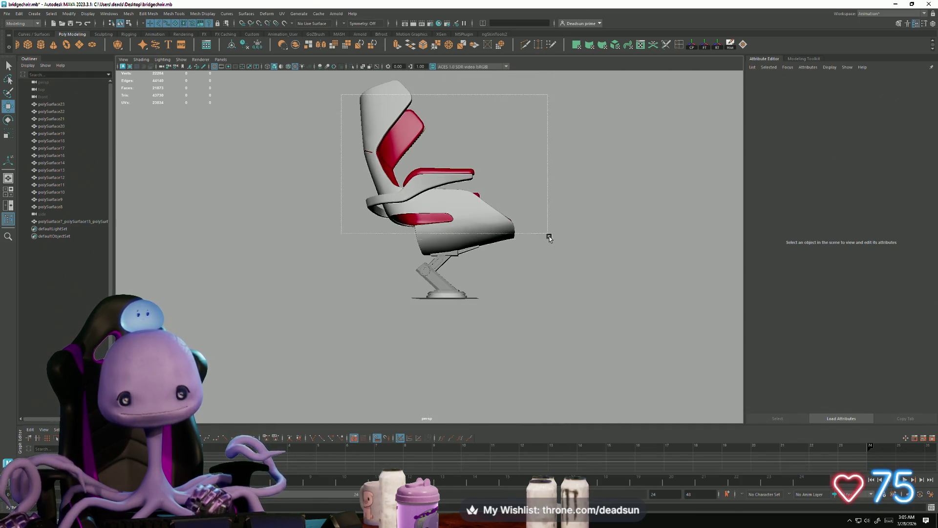
drag(555, 247, 555, 246)
- Move the selected seat and strut parts along X over the pedestal base
scroll(450, 336, up, 5)
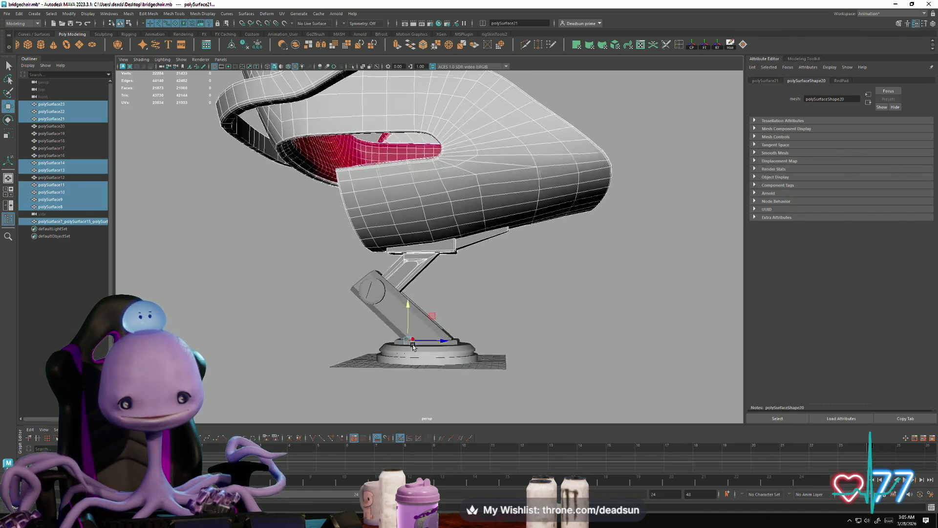
mouse_move(451, 336)
mouse_down()
mouse_move(482, 319)
mouse_move(457, 313)
mouse_move(513, 333)
mouse_move(520, 361)
mouse_move(381, 384)
mouse_move(412, 387)
mouse_move(446, 379)
mouse_move(377, 382)
mouse_up()
scroll(533, 346, up, 4)
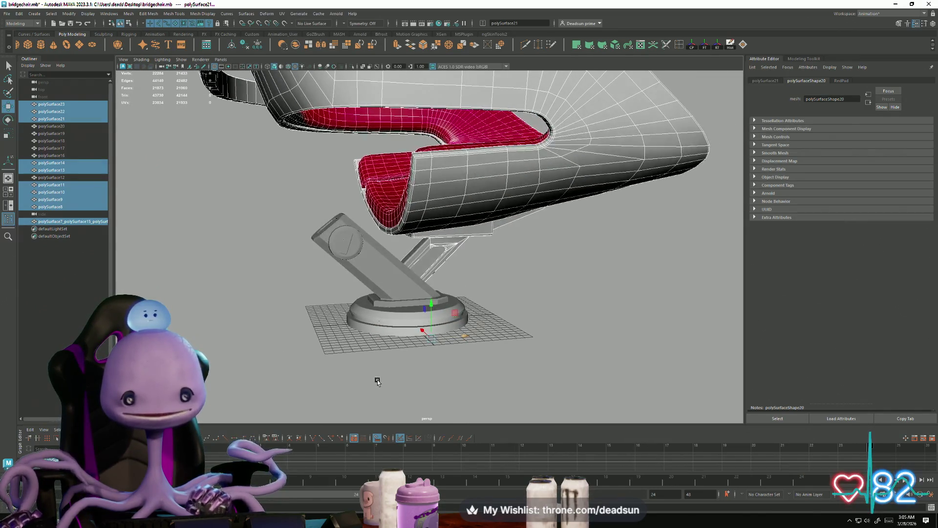
- Inspect the repositioned seat from side and underside views, then clear the selection
alt+drag(381, 219, 359, 186)
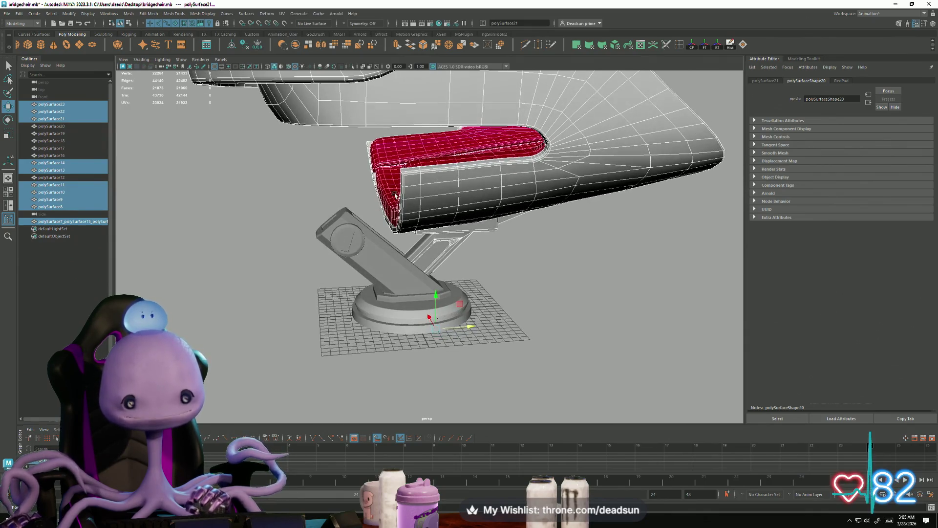
mouse_move(325, 227)
alt+mouse_down()
mouse_move(310, 211)
mouse_move(315, 227)
mouse_move(458, 328)
mouse_move(526, 331)
mouse_move(498, 358)
alt+mouse_up()
scroll(458, 335, up, 5)
alt+drag(458, 335, 488, 330)
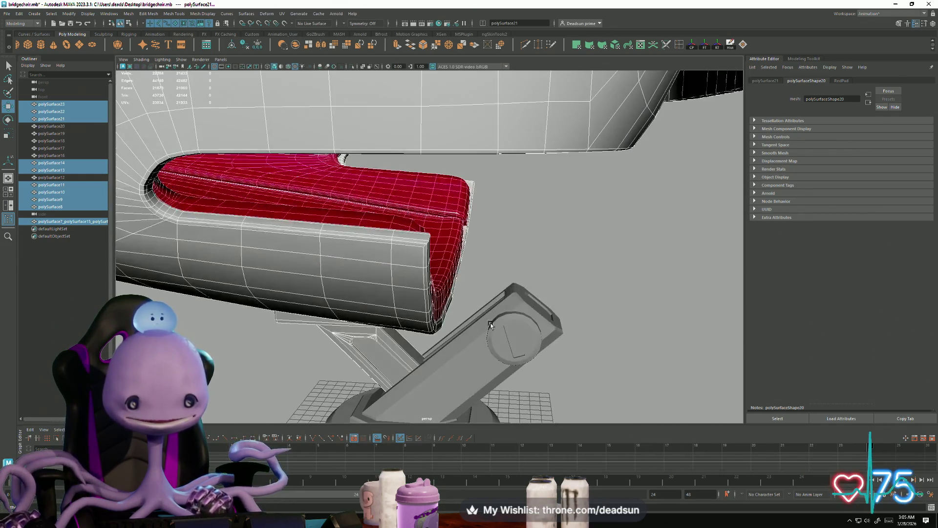
mouse_move(555, 302)
alt+mouse_down()
mouse_move(287, 337)
mouse_move(368, 357)
mouse_move(454, 336)
mouse_move(425, 342)
mouse_move(441, 349)
alt+mouse_up()
scroll(537, 324, down, 5)
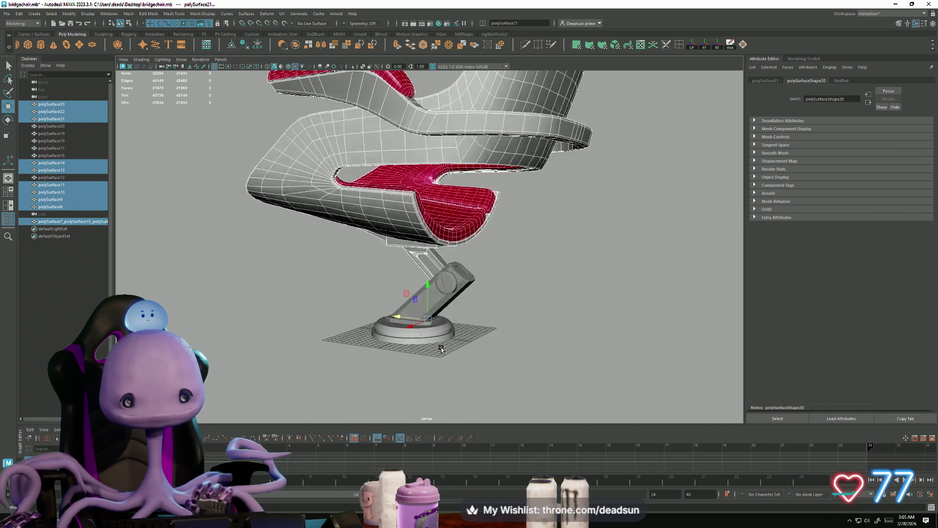
click(504, 303)
mouse_move(504, 303)
alt+mouse_down()
mouse_move(595, 379)
mouse_move(561, 360)
mouse_move(529, 371)
mouse_move(391, 352)
mouse_move(364, 358)
alt+mouse_up()
mouse_move(473, 295)
alt+mouse_down()
mouse_move(485, 298)
mouse_move(443, 303)
mouse_move(479, 300)
mouse_move(455, 298)
mouse_move(561, 339)
mouse_move(450, 364)
mouse_move(421, 342)
mouse_move(338, 317)
mouse_move(230, 320)
mouse_move(190, 309)
mouse_move(209, 315)
mouse_move(191, 310)
mouse_move(256, 298)
alt+mouse_up()
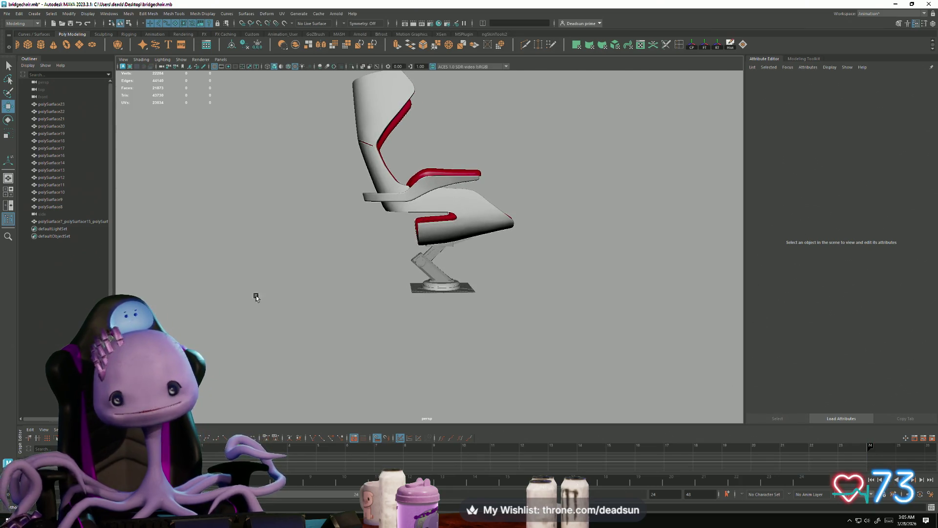
click(453, 238)
shift+click(363, 112)
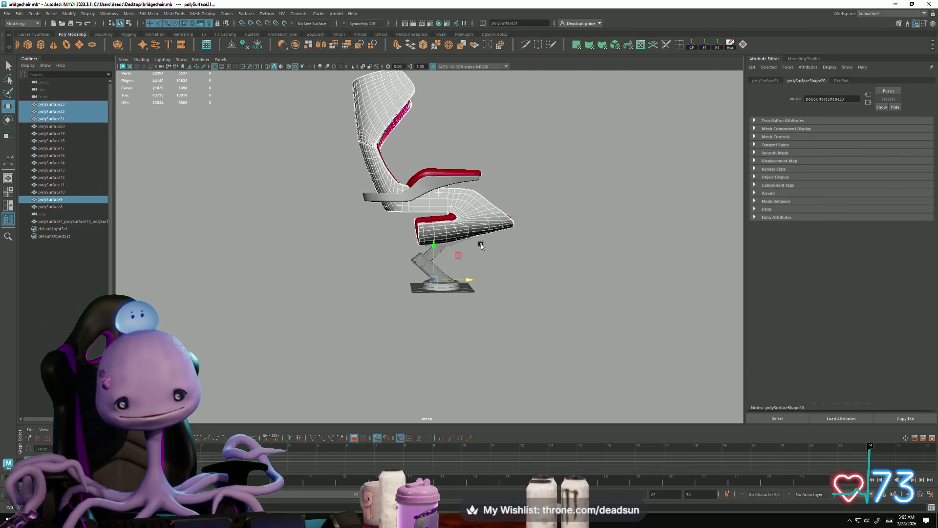
click(362, 271)
mouse_move(415, 308)
alt+mouse_down()
mouse_move(456, 335)
mouse_move(320, 306)
mouse_move(499, 306)
mouse_move(487, 307)
alt+mouse_up()
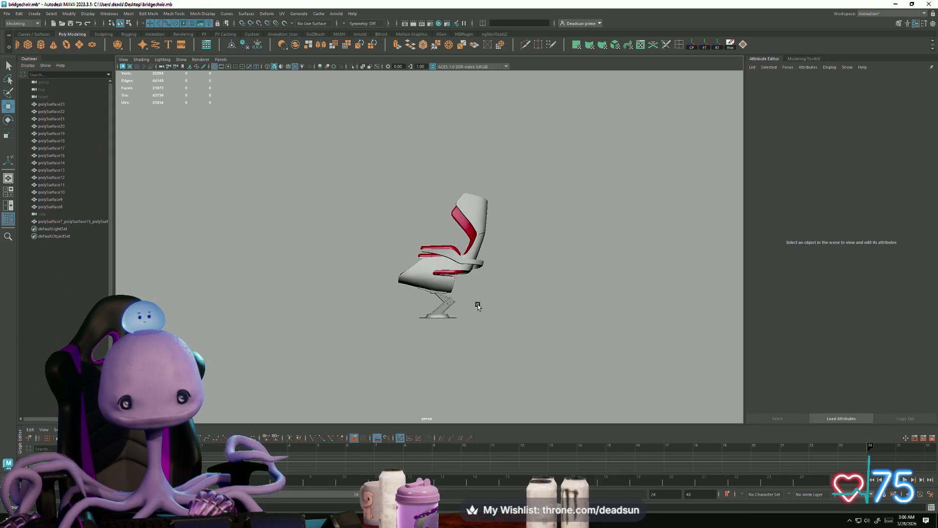
alt+right_drag(485, 326, 593, 379)
mouse_move(592, 379)
alt+mouse_down()
mouse_move(488, 325)
mouse_move(402, 296)
alt+mouse_up()
mouse_move(402, 296)
alt+right_down()
mouse_move(615, 368)
mouse_move(593, 353)
alt+right_up()
mouse_move(593, 353)
alt+mouse_down()
mouse_move(439, 344)
mouse_move(529, 342)
alt+mouse_up()
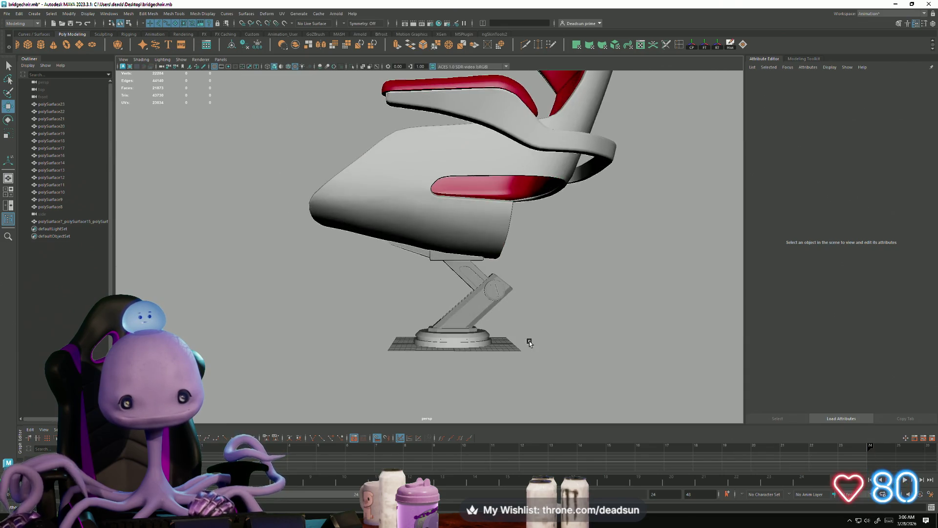
drag(428, 292, 529, 376)
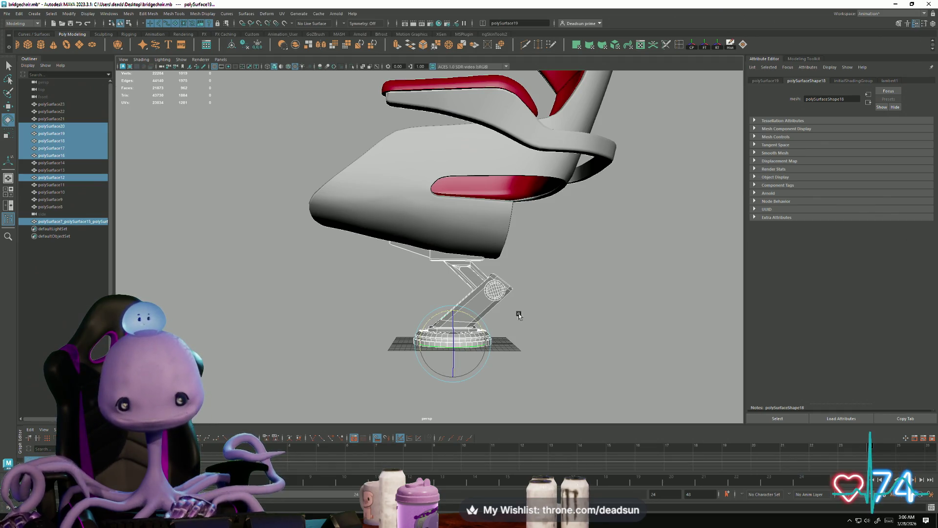
- Marquee-select the chair base parts and rotate the base arm to lean left
click(428, 282)
drag(382, 282, 537, 396)
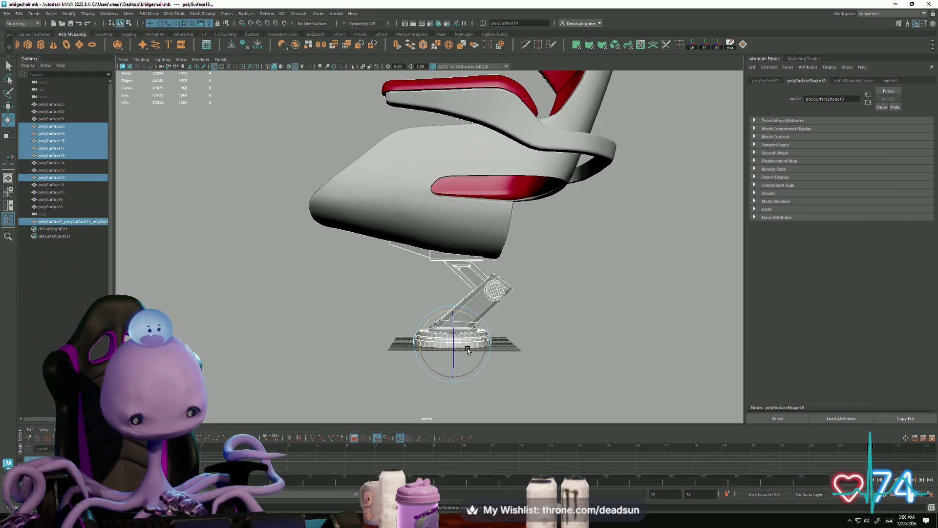
mouse_move(475, 346)
mouse_down()
mouse_move(370, 353)
mouse_move(390, 382)
mouse_move(502, 387)
mouse_move(515, 379)
mouse_move(484, 364)
mouse_up()
click(379, 370)
mouse_move(483, 365)
alt+right_down()
mouse_move(580, 406)
mouse_move(582, 394)
alt+right_up()
mouse_move(581, 393)
alt+mouse_down()
mouse_move(486, 390)
mouse_move(470, 370)
mouse_move(403, 344)
alt+mouse_up()
click(440, 384)
click(464, 379)
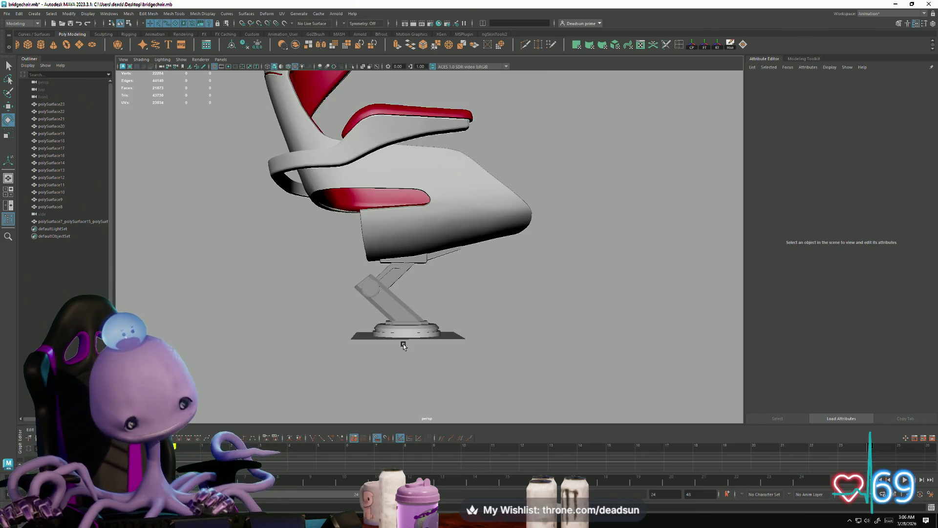
- Rotate the angled strut polySurface16 so it leans left beneath the seat
alt+drag(437, 323, 566, 337)
click(473, 313)
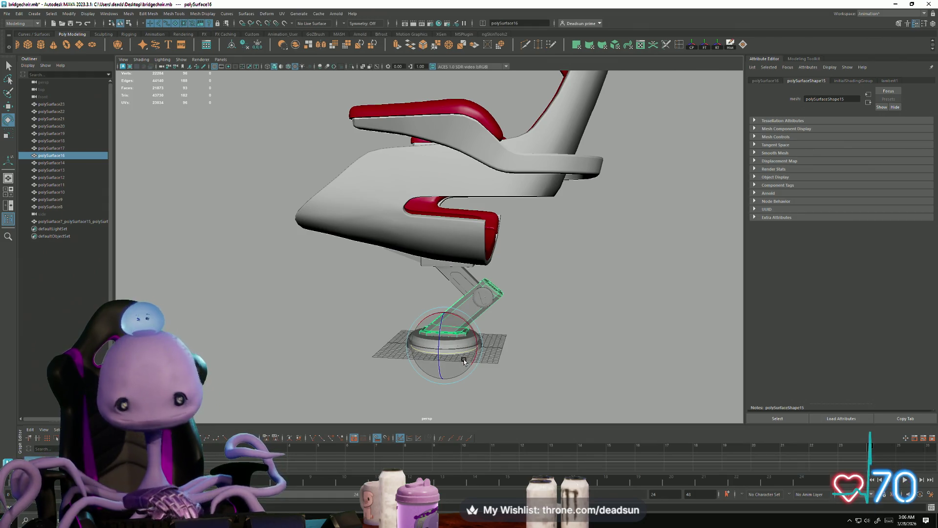
drag(442, 356, 385, 358)
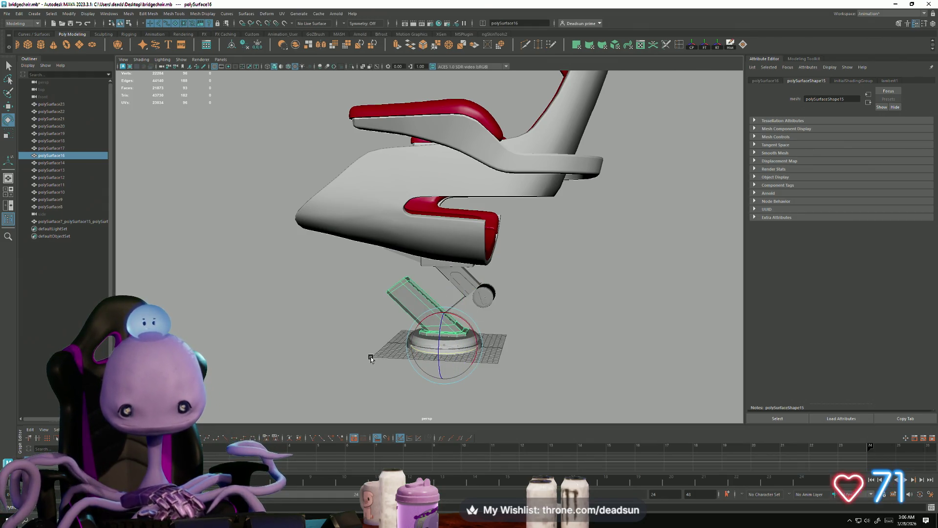
mouse_move(495, 364)
alt+mouse_down()
mouse_move(426, 379)
mouse_move(477, 367)
mouse_move(486, 354)
alt+mouse_up()
alt+right_drag(486, 354, 585, 360)
- Check the base joints by selecting polySurface12, polySurface19, polySurface20 and the seat-to-pillar strut
click(528, 306)
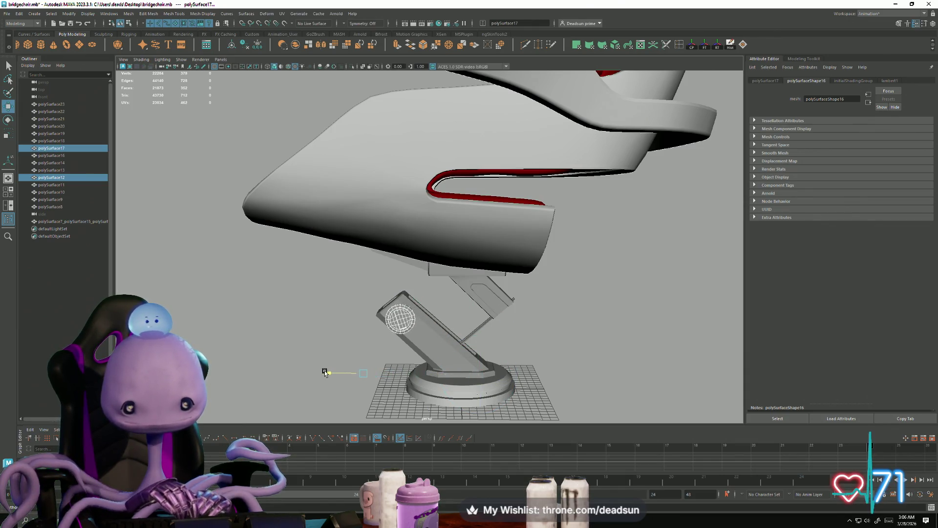
alt+drag(326, 373, 331, 381)
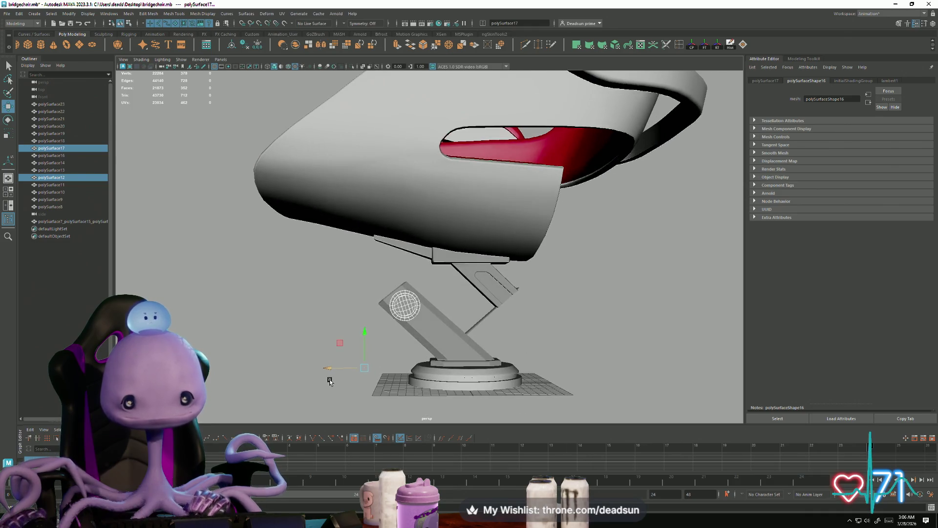
click(488, 303)
mouse_move(494, 321)
alt+mouse_down()
mouse_move(446, 345)
mouse_move(476, 348)
mouse_move(472, 325)
mouse_move(465, 351)
mouse_move(438, 380)
alt+mouse_up()
click(487, 342)
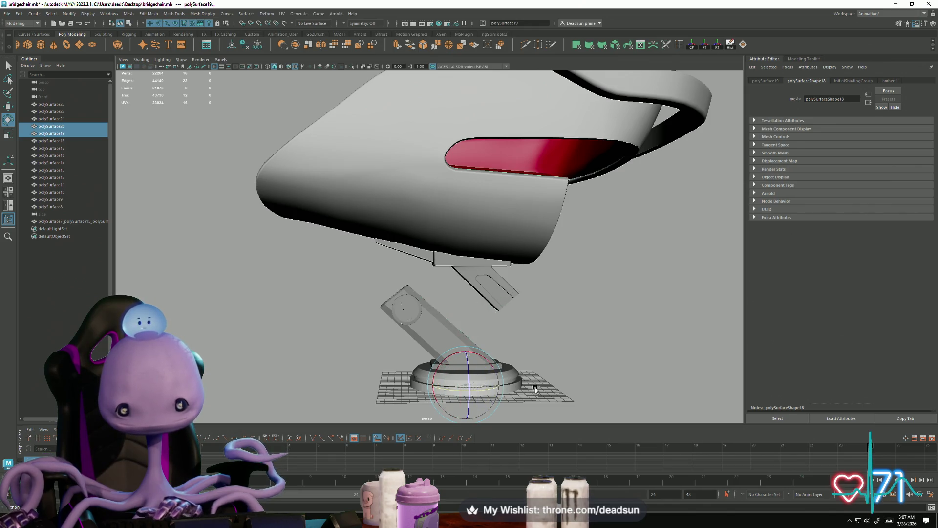
mouse_move(587, 372)
alt+mouse_down()
mouse_move(500, 365)
mouse_move(500, 356)
mouse_move(536, 360)
mouse_move(530, 371)
mouse_move(490, 329)
alt+mouse_up()
click(536, 361)
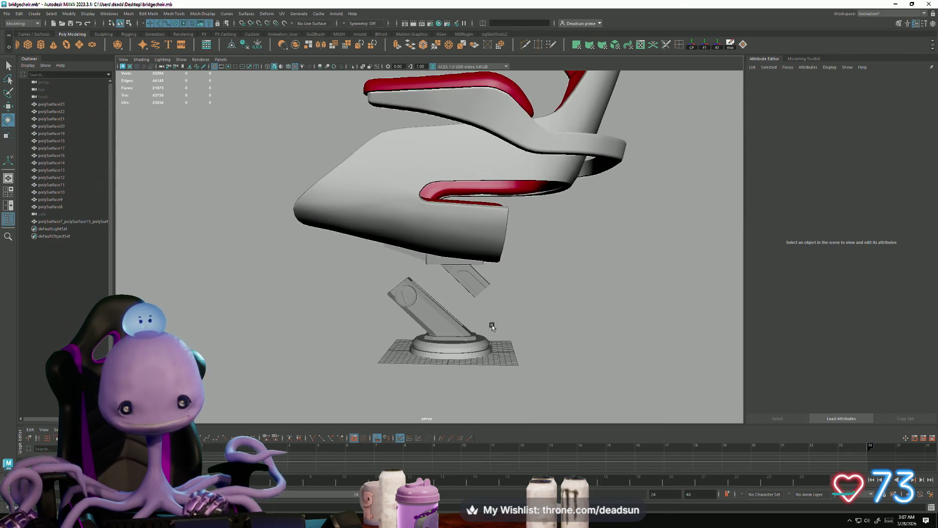
click(475, 295)
scroll(476, 295, up, 10)
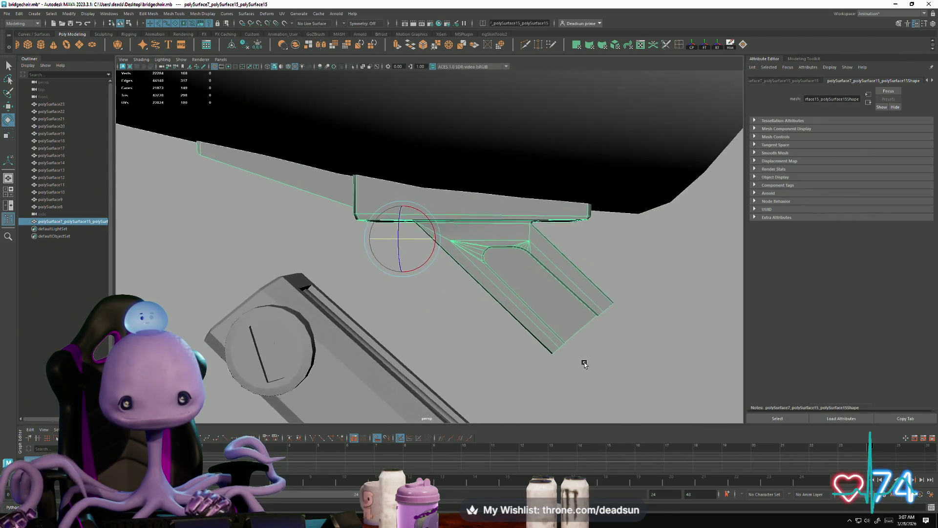
- Box-select the strut's vertices, rotate them into a thin diagonal and shift them left
alt+middle_drag(575, 362, 575, 359)
alt+right_drag(594, 357, 521, 357)
mouse_move(521, 356)
alt+mouse_down()
mouse_move(610, 352)
mouse_move(503, 356)
mouse_move(517, 357)
mouse_move(509, 289)
alt+mouse_up()
right_drag(508, 288, 489, 285)
drag(493, 262, 597, 318)
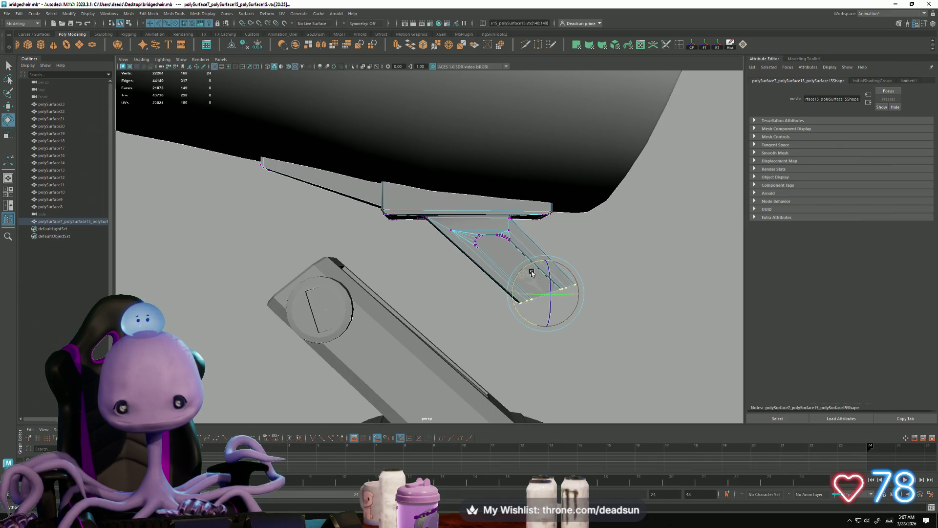
drag(529, 272, 559, 270)
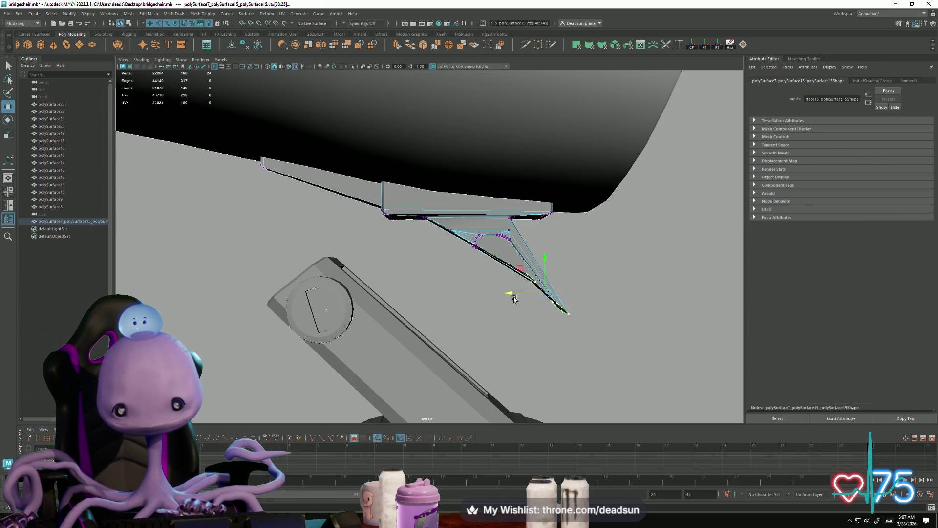
drag(510, 292, 484, 299)
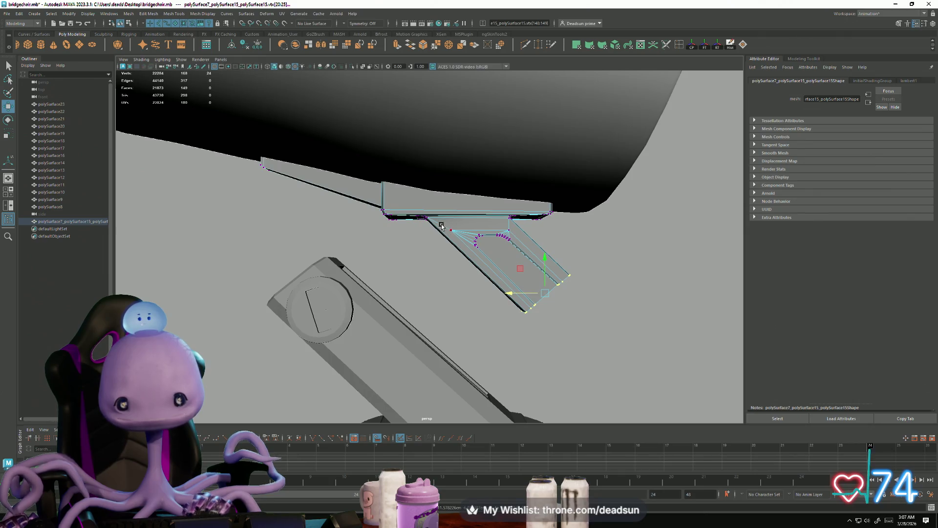
- Rotate the selected vertices to turn the face and slide them left
alt+middle_drag(439, 227, 430, 235)
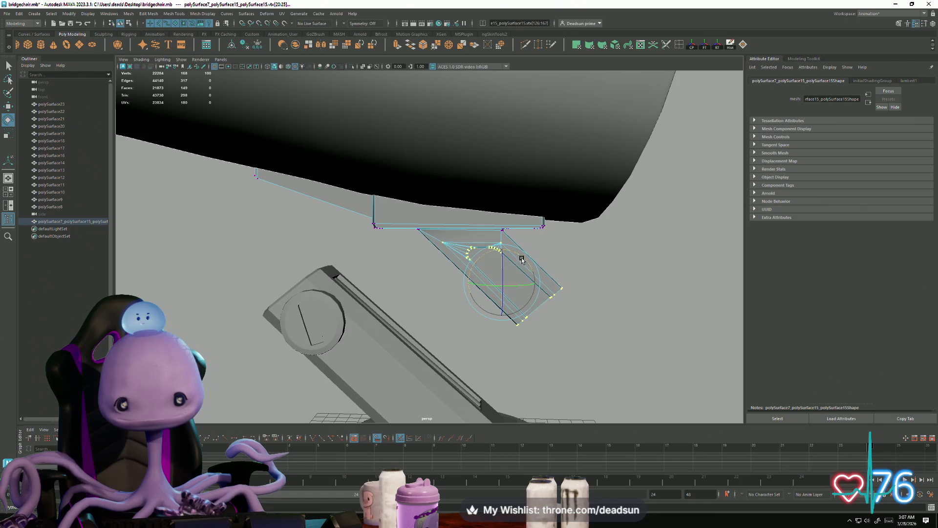
drag(525, 264, 515, 296)
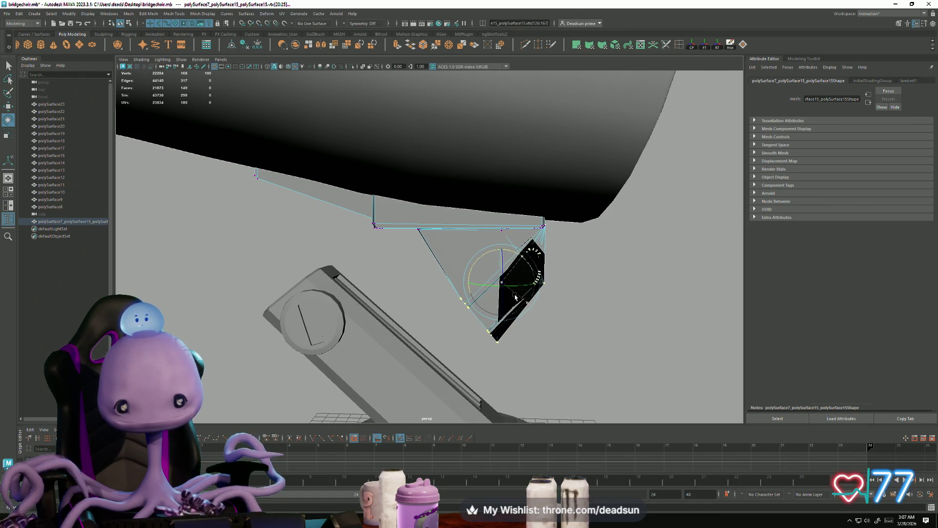
middle_drag(466, 281, 359, 277)
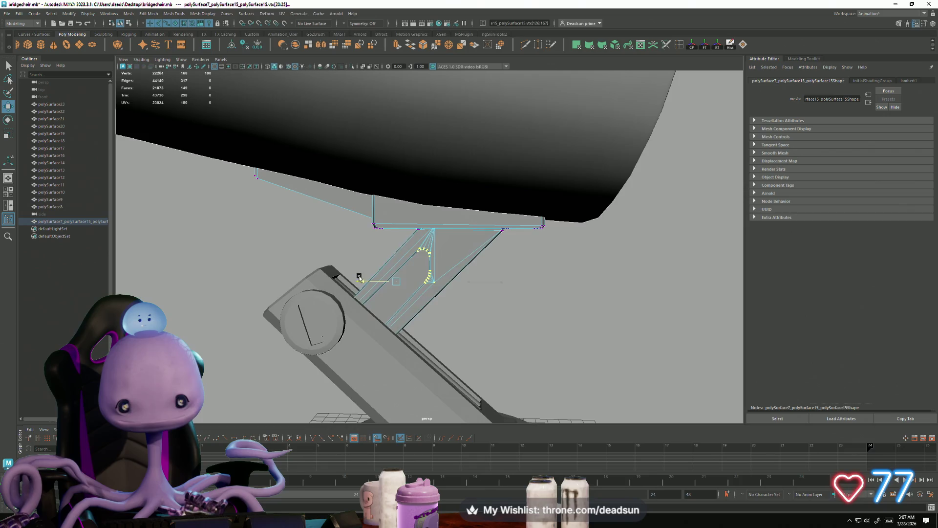
mouse_move(361, 274)
alt+mouse_down()
mouse_move(503, 349)
mouse_move(498, 262)
mouse_move(546, 302)
alt+mouse_up()
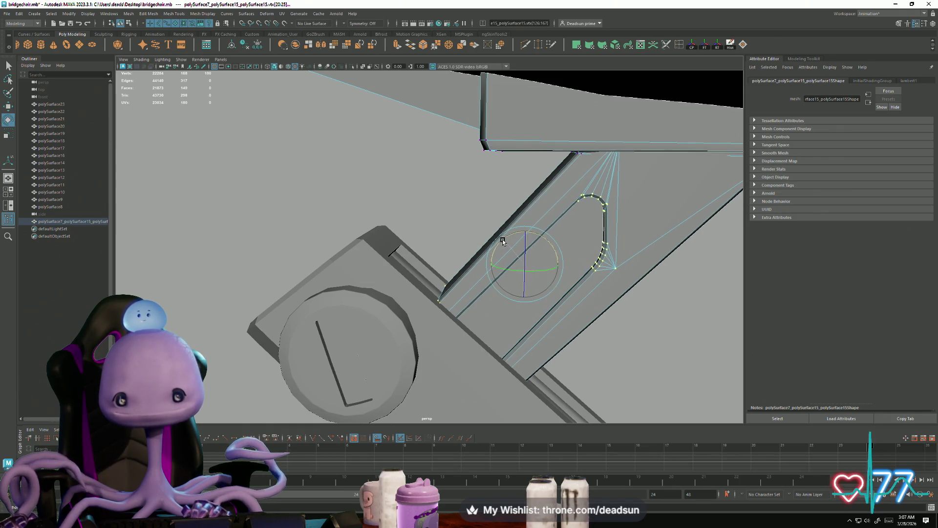
mouse_move(504, 241)
alt+mouse_down()
mouse_move(643, 325)
mouse_move(585, 330)
mouse_move(611, 323)
mouse_move(601, 331)
mouse_move(616, 332)
mouse_move(490, 256)
alt+mouse_up()
- Switch to the Move tool (W) and zoom in on the strut's rounded opening
key(w)
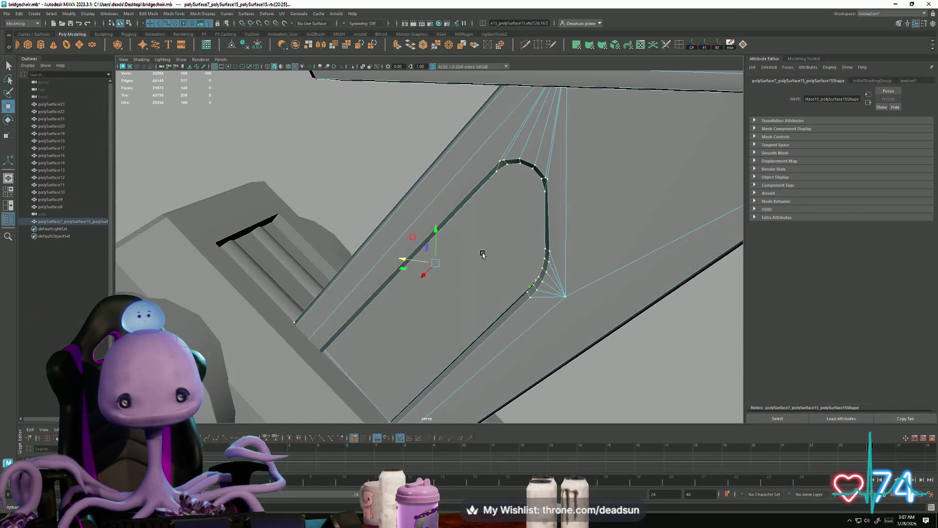
scroll(434, 228, down, 6)
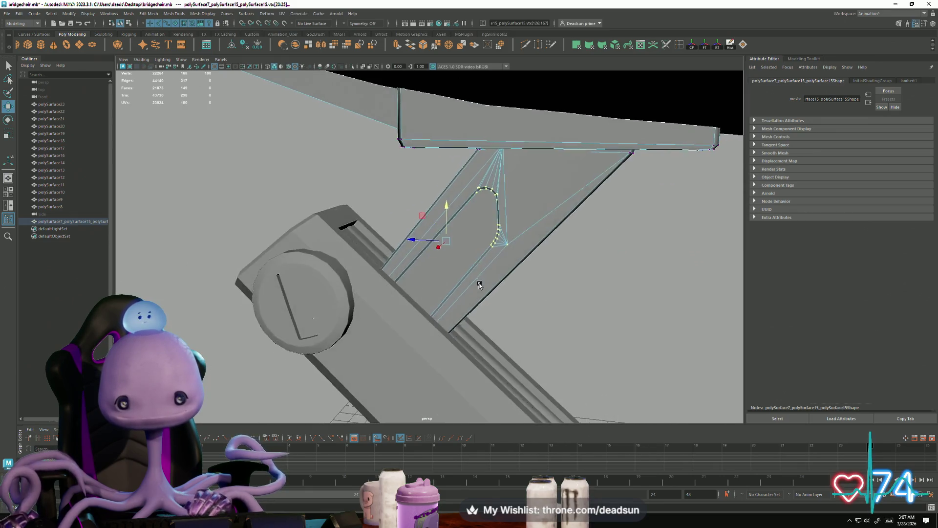
alt+drag(480, 285, 487, 272)
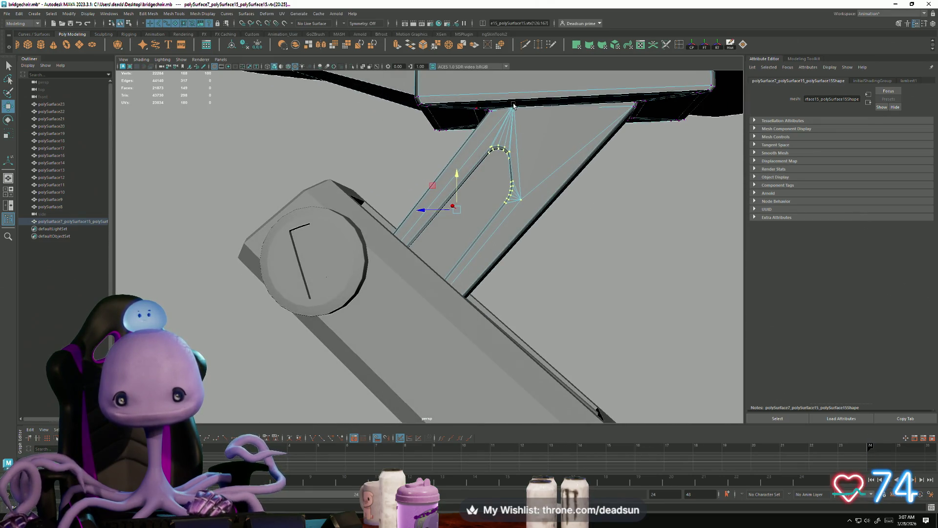
mouse_move(513, 105)
alt+mouse_down()
mouse_move(517, 205)
mouse_move(603, 308)
mouse_move(580, 303)
mouse_move(616, 346)
mouse_move(607, 329)
mouse_move(613, 356)
mouse_move(385, 251)
alt+mouse_up()
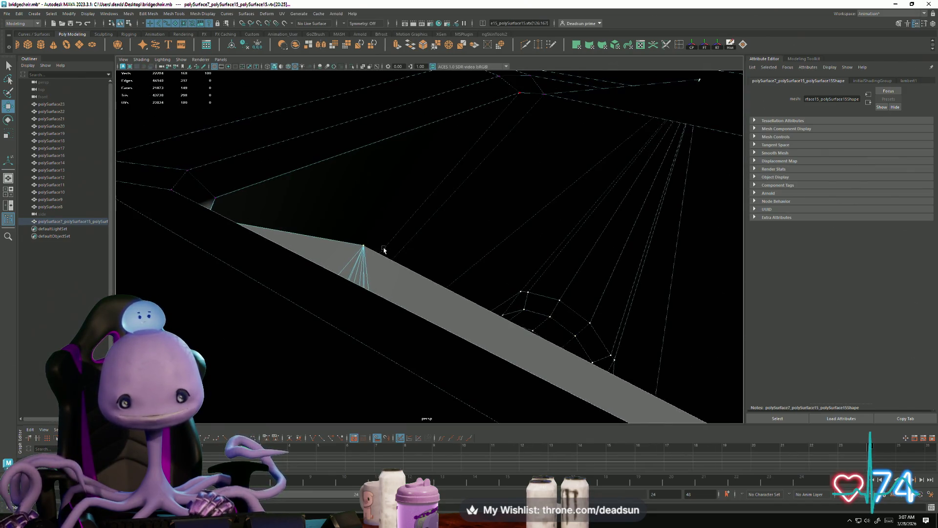
mouse_move(591, 254)
alt+mouse_down()
mouse_move(540, 291)
mouse_move(555, 316)
mouse_move(594, 170)
mouse_move(427, 314)
mouse_move(547, 247)
mouse_move(515, 170)
alt+mouse_up()
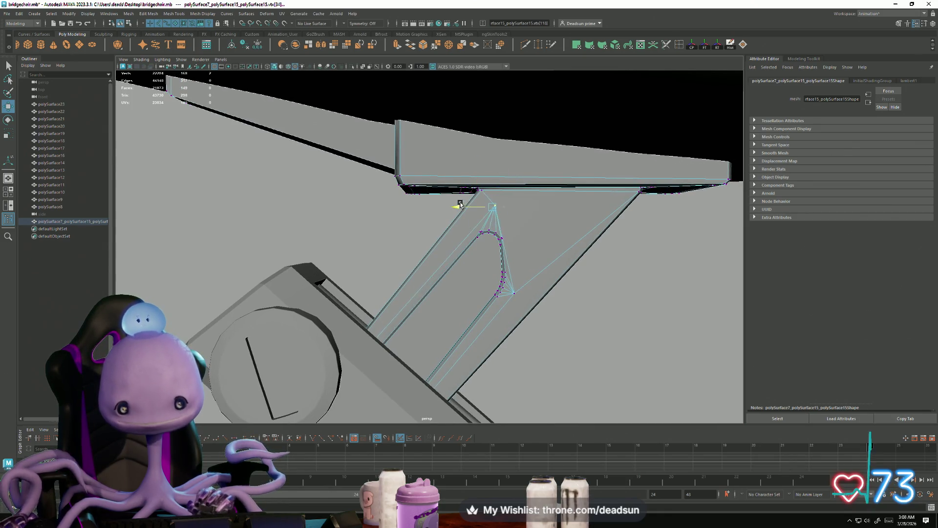
mouse_move(478, 250)
alt+right_down()
mouse_move(500, 300)
mouse_move(565, 335)
alt+right_up()
- Select a vertex plus the apex vertex, then flatten and spread them around the hole
click(584, 334)
mouse_move(585, 334)
alt+mouse_down()
mouse_move(590, 310)
mouse_move(408, 278)
alt+mouse_up()
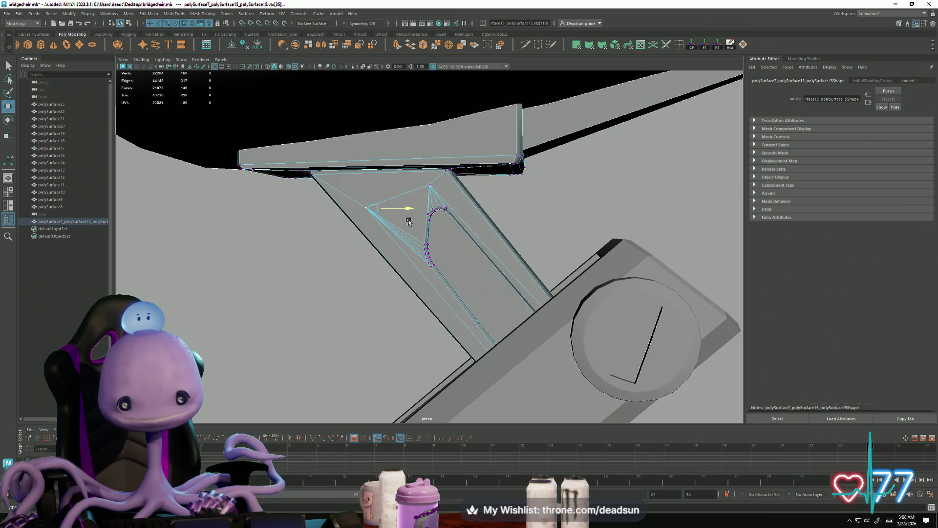
alt+drag(413, 223, 440, 256)
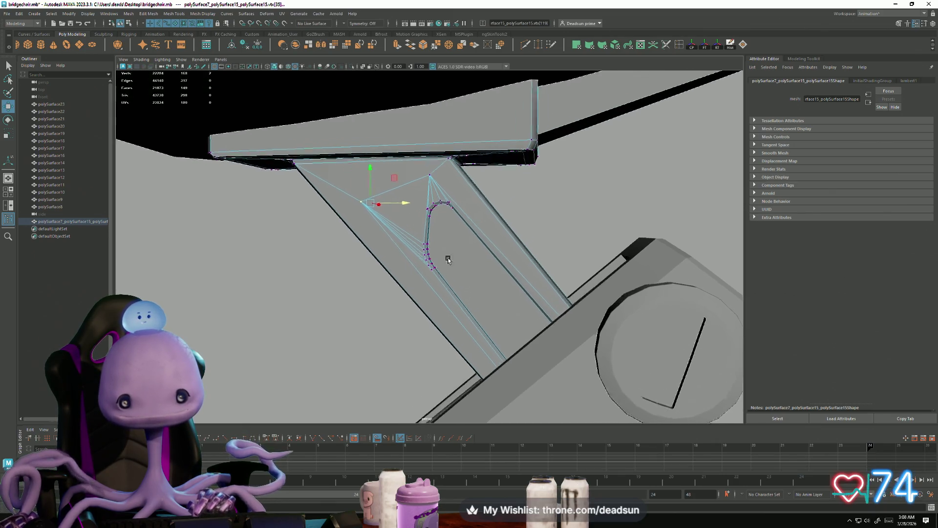
scroll(462, 244, up, 2)
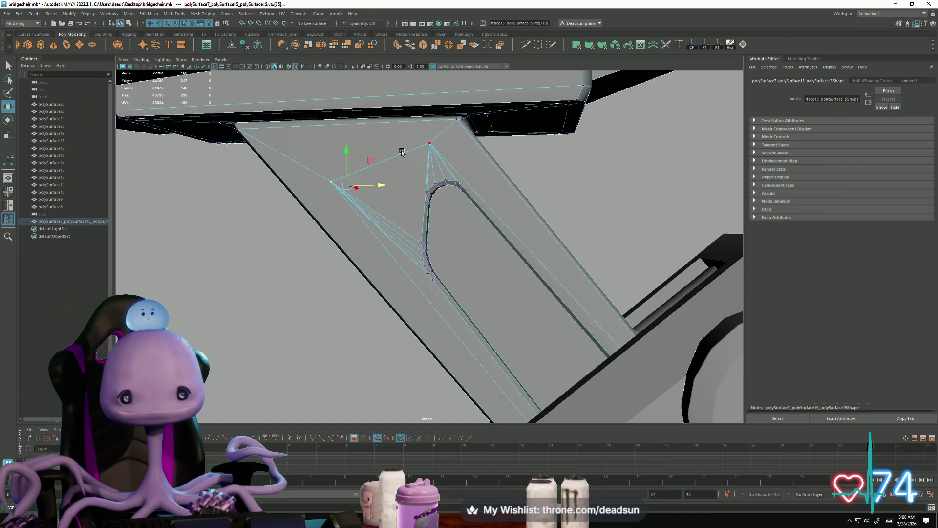
shift+click(430, 142)
mouse_move(430, 142)
alt+mouse_down()
mouse_move(509, 195)
mouse_move(425, 199)
mouse_move(534, 226)
mouse_move(510, 227)
alt+mouse_up()
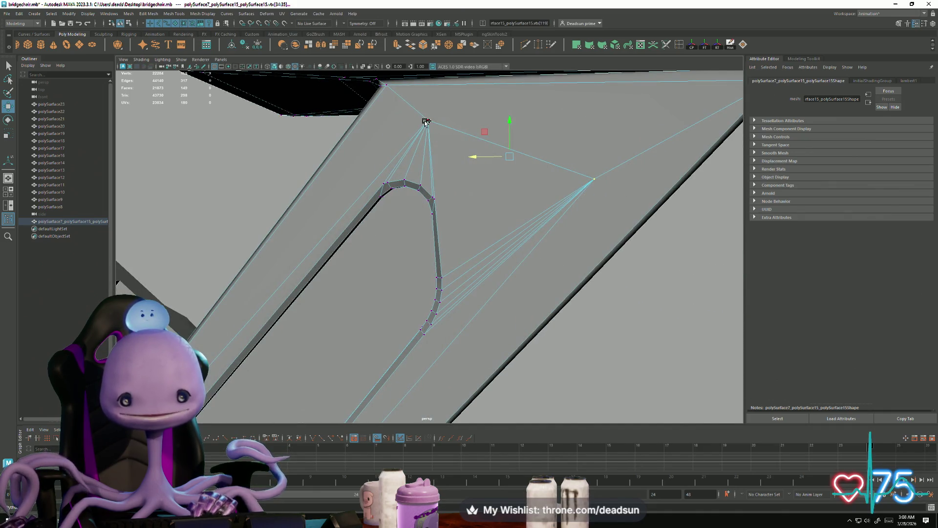
mouse_move(506, 121)
mouse_down()
mouse_move(488, 187)
mouse_move(448, 153)
mouse_move(464, 159)
mouse_up()
middle_drag(462, 185, 441, 260)
scroll(435, 207, down, 5)
- Inspect the reshaped leg from new angles and return to Object Mode
mouse_move(339, 272)
alt+mouse_down()
mouse_move(373, 279)
mouse_move(386, 328)
mouse_move(379, 321)
mouse_move(409, 360)
mouse_move(428, 352)
alt+mouse_up()
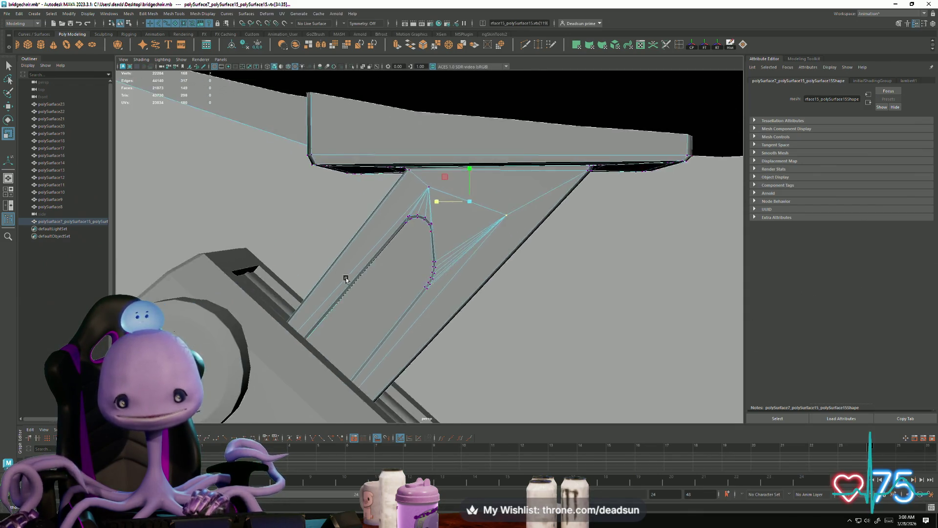
right_drag(409, 303, 310, 262)
mouse_move(459, 362)
alt+mouse_down()
mouse_move(383, 382)
mouse_move(505, 385)
mouse_move(378, 315)
mouse_move(453, 371)
mouse_move(622, 374)
alt+mouse_up()
mouse_move(552, 260)
alt+mouse_down()
mouse_move(450, 214)
mouse_move(481, 344)
mouse_move(502, 388)
mouse_move(496, 377)
mouse_move(555, 310)
mouse_move(494, 221)
mouse_move(512, 262)
mouse_move(451, 367)
mouse_move(430, 328)
mouse_move(369, 314)
mouse_move(428, 263)
alt+mouse_up()
mouse_move(445, 236)
right_down()
mouse_move(474, 225)
mouse_move(464, 314)
right_up()
mouse_move(464, 314)
alt+mouse_down()
mouse_move(347, 304)
mouse_move(352, 291)
mouse_move(446, 282)
mouse_move(526, 287)
mouse_move(440, 318)
mouse_move(478, 277)
mouse_move(426, 223)
alt+mouse_up()
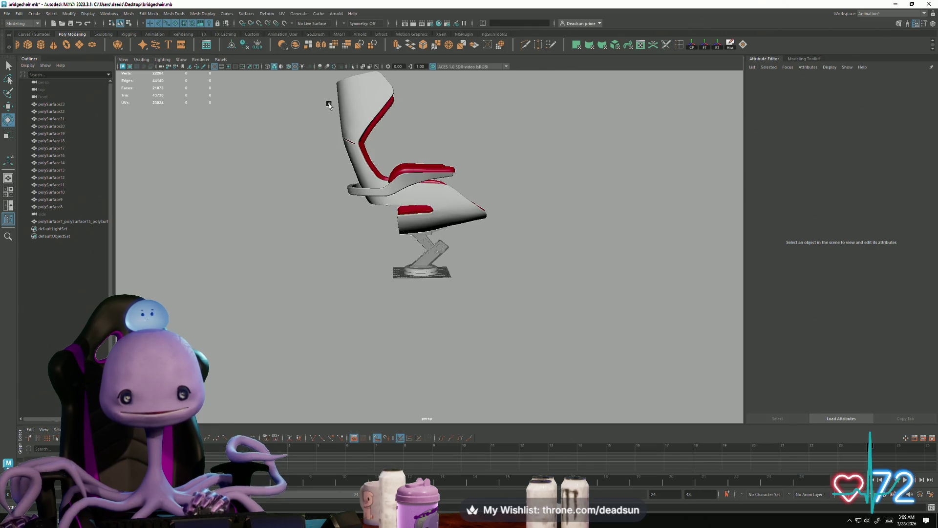
drag(535, 237, 535, 237)
alt+right_drag(534, 237, 540, 336)
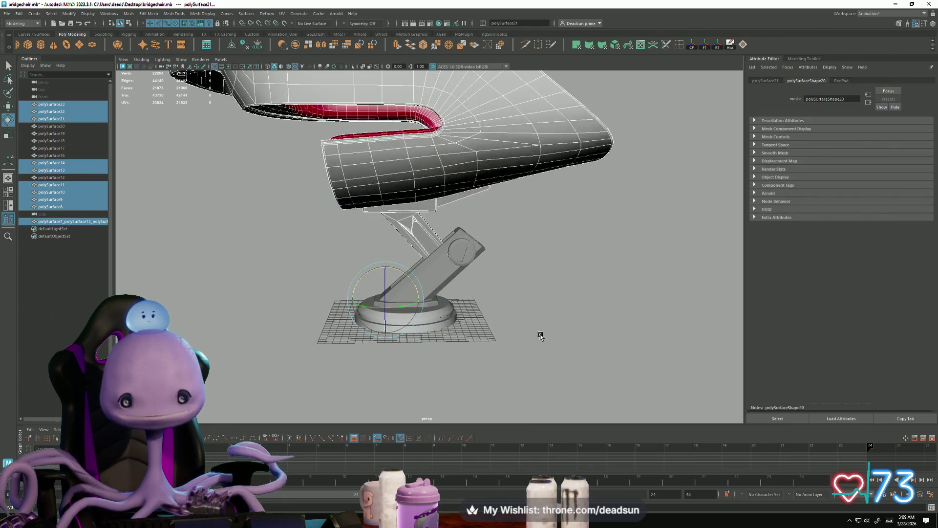
mouse_move(423, 303)
alt+mouse_down()
mouse_move(366, 275)
mouse_move(386, 324)
mouse_move(483, 313)
mouse_move(537, 322)
alt+mouse_up()
alt+right_drag(537, 323, 673, 381)
mouse_move(673, 381)
alt+mouse_down()
mouse_move(587, 372)
mouse_move(488, 342)
mouse_move(361, 360)
mouse_move(496, 360)
alt+mouse_up()
mouse_move(496, 360)
alt+right_down()
mouse_move(465, 337)
mouse_move(464, 323)
mouse_move(485, 324)
alt+right_up()
mouse_move(455, 318)
alt+mouse_down()
mouse_move(458, 332)
mouse_move(443, 334)
mouse_move(308, 330)
mouse_move(318, 342)
mouse_move(402, 346)
mouse_move(346, 347)
mouse_move(427, 341)
alt+mouse_up()
alt+right_drag(427, 341, 501, 369)
alt+drag(400, 370, 398, 365)
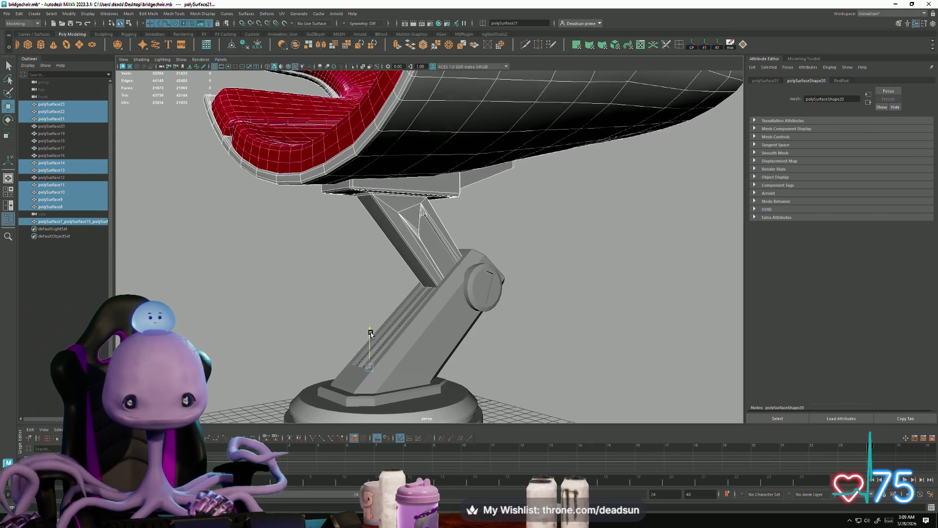
alt+drag(370, 332, 373, 335)
alt+right_drag(486, 360, 301, 337)
mouse_move(381, 342)
alt+mouse_down()
mouse_move(312, 328)
mouse_move(373, 320)
mouse_move(342, 325)
mouse_move(351, 321)
alt+mouse_up()
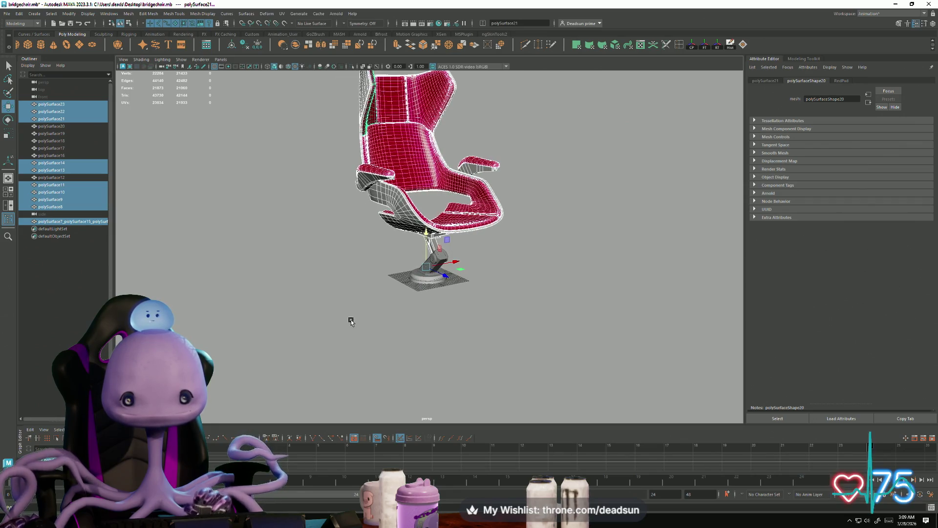
click(351, 320)
alt+right_drag(351, 321, 325, 336)
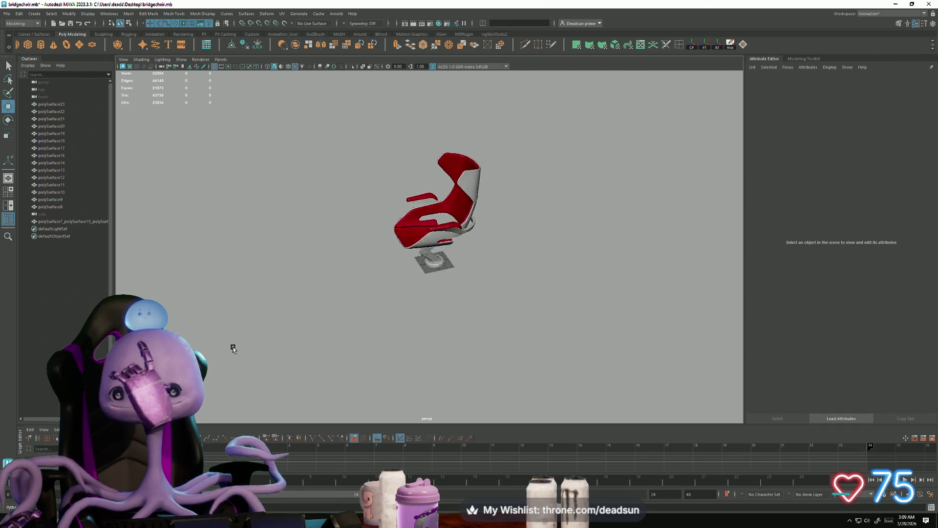
alt+drag(388, 326, 383, 331)
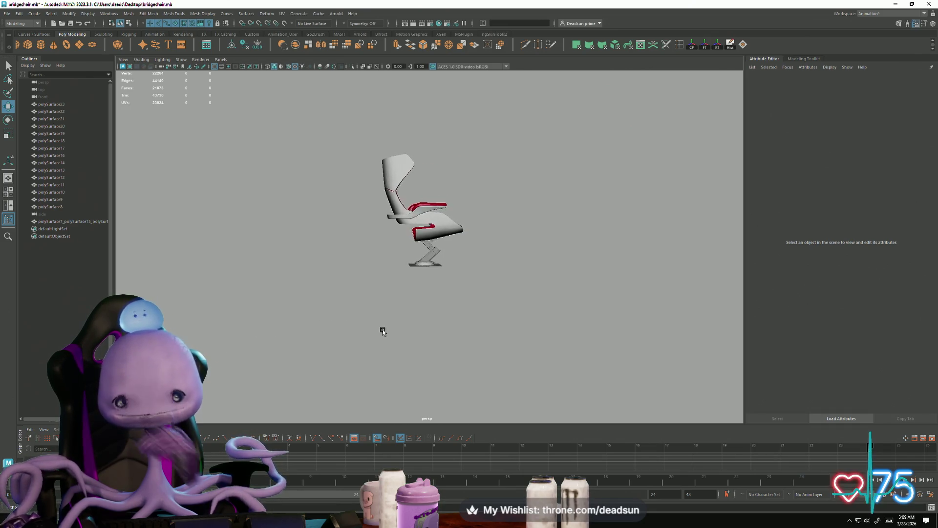
alt+right_drag(420, 332, 439, 321)
key(ctrl+z)
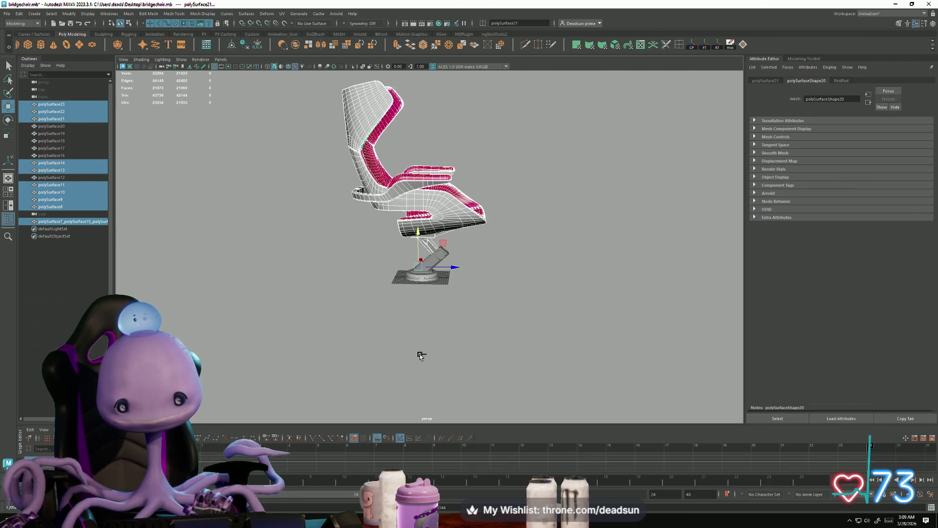
alt+drag(402, 369, 406, 359)
right_click(440, 264)
click(499, 261)
alt+drag(498, 261, 376, 355)
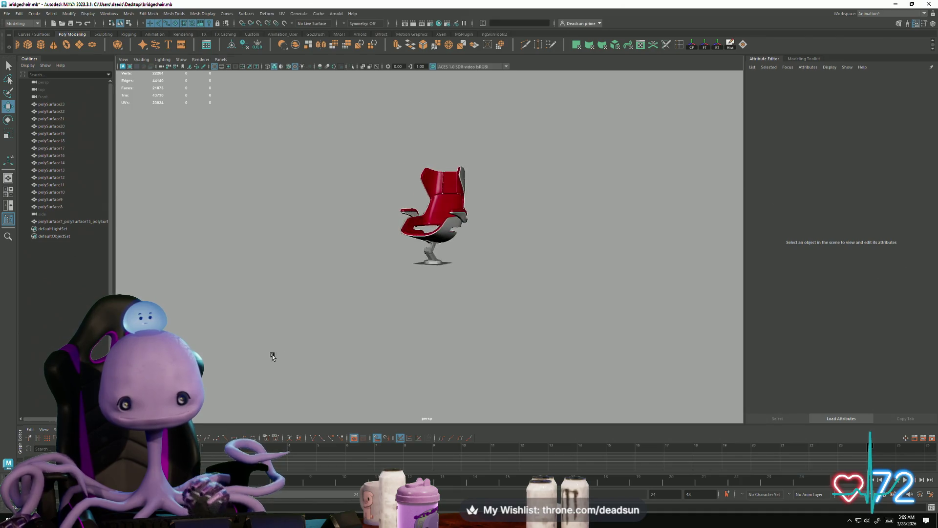
mouse_move(239, 349)
alt+mouse_down()
mouse_move(273, 341)
mouse_move(330, 366)
mouse_move(387, 369)
alt+mouse_up()
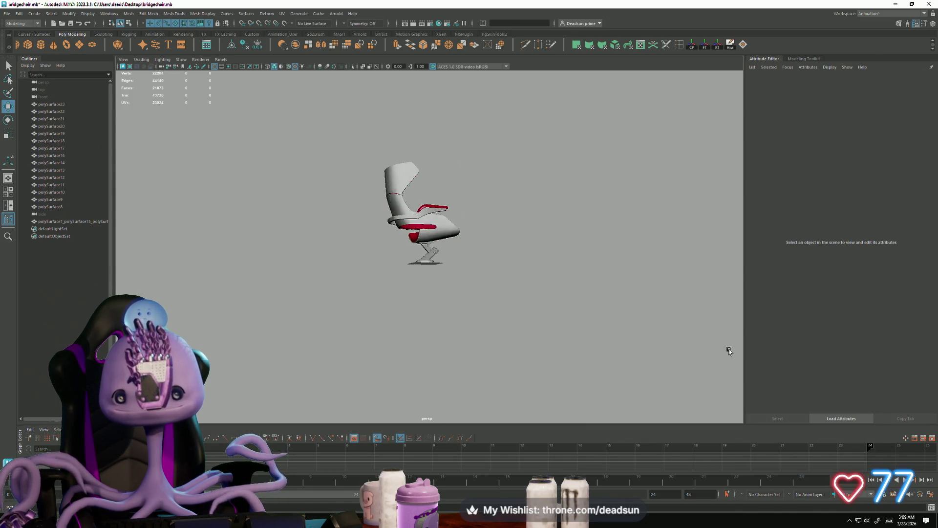
mouse_move(737, 348)
alt+mouse_down()
mouse_move(434, 351)
mouse_move(411, 368)
mouse_move(410, 382)
mouse_move(476, 373)
mouse_move(438, 381)
mouse_move(507, 383)
mouse_move(567, 355)
mouse_move(614, 354)
mouse_move(446, 318)
mouse_move(328, 233)
mouse_move(339, 280)
alt+mouse_up()
scroll(469, 301, up, 3)
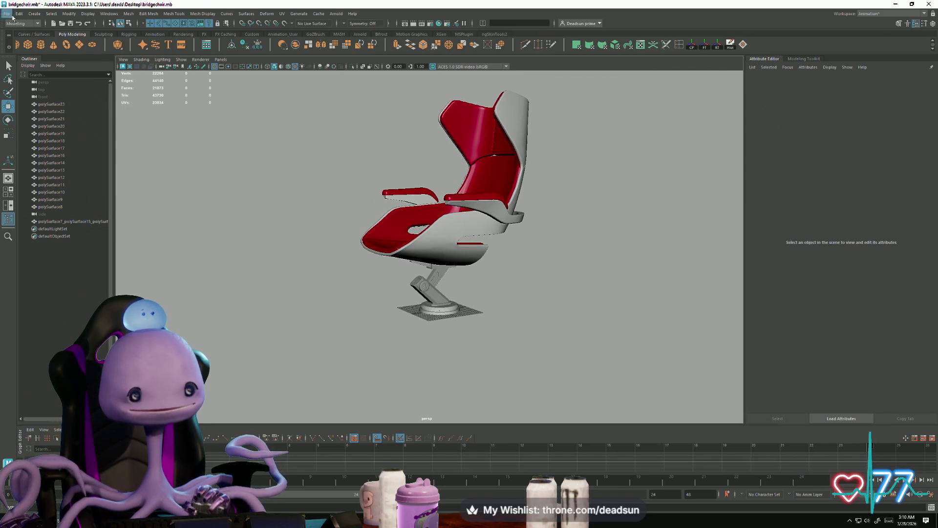
mouse_move(384, 238)
alt+mouse_down()
mouse_move(405, 274)
mouse_move(453, 272)
mouse_move(426, 272)
mouse_move(362, 218)
mouse_move(333, 241)
mouse_move(555, 220)
mouse_move(389, 267)
alt+mouse_up()
alt+right_drag(389, 267, 306, 290)
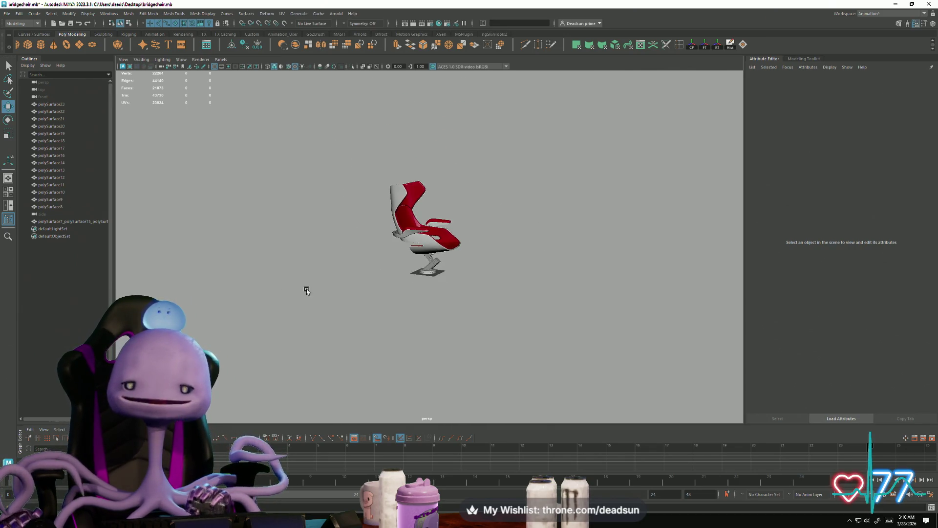
mouse_move(405, 288)
alt+mouse_down()
mouse_move(507, 292)
mouse_move(398, 287)
alt+mouse_up()
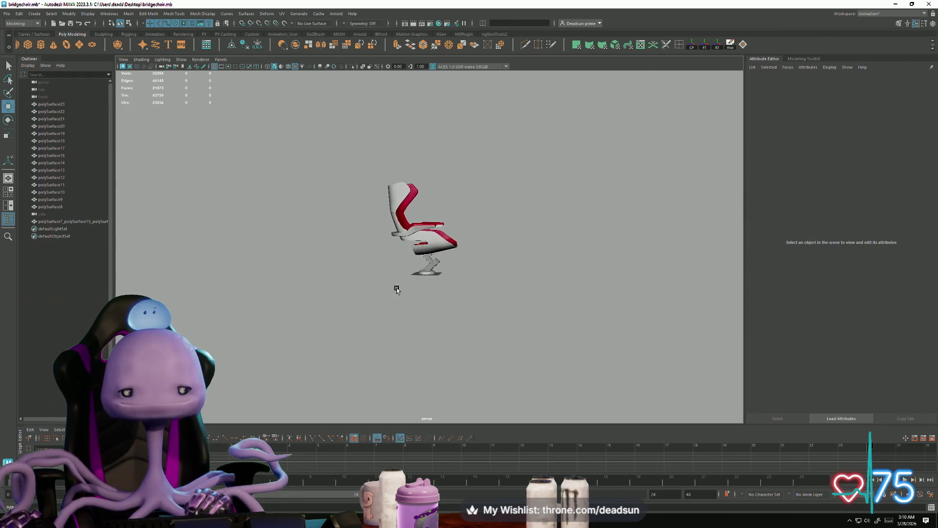
alt+right_drag(398, 287, 476, 288)
alt+drag(476, 288, 448, 266)
click(391, 180)
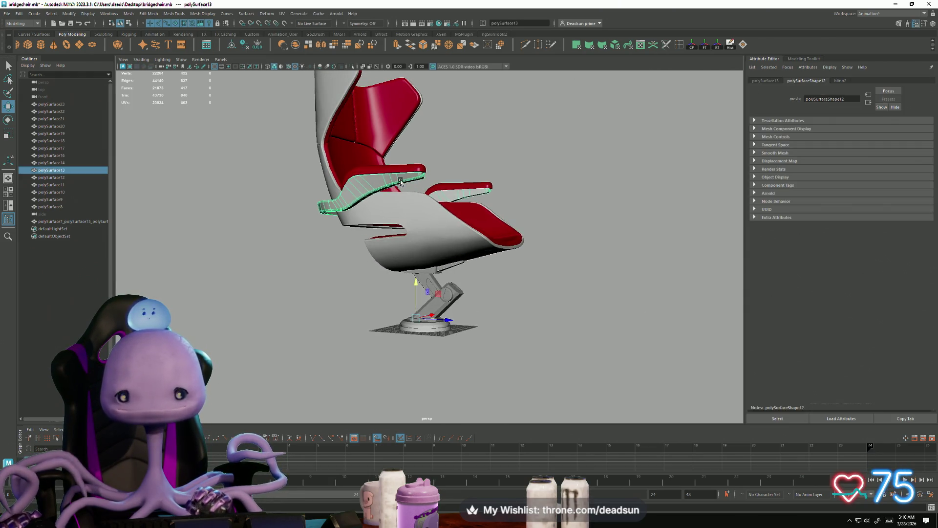
- Select polySurface7_polySurface15 and the base disc polySurface18, viewing the red seat from the front
click(430, 277)
mouse_move(430, 279)
alt+mouse_down()
mouse_move(411, 332)
mouse_move(350, 310)
mouse_move(295, 320)
mouse_move(373, 329)
mouse_move(397, 307)
mouse_move(352, 283)
mouse_move(247, 328)
mouse_move(203, 312)
mouse_move(342, 320)
mouse_move(303, 318)
alt+mouse_up()
click(406, 340)
scroll(457, 377, up, 5)
mouse_move(457, 377)
alt+mouse_down()
mouse_move(324, 356)
mouse_move(417, 368)
mouse_move(403, 383)
mouse_move(398, 415)
mouse_move(329, 299)
mouse_move(259, 300)
mouse_move(230, 256)
mouse_move(353, 305)
mouse_move(345, 355)
mouse_move(324, 351)
mouse_move(521, 351)
alt+mouse_up()
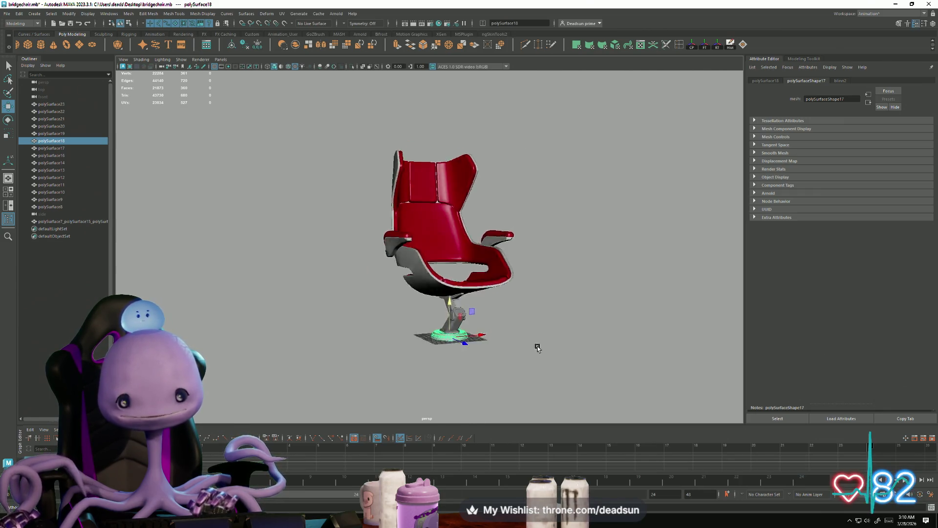
mouse_move(637, 344)
alt+mouse_down()
mouse_move(659, 348)
mouse_move(620, 356)
mouse_move(488, 341)
mouse_move(529, 380)
mouse_move(479, 356)
mouse_move(555, 348)
mouse_move(489, 342)
mouse_move(448, 351)
alt+mouse_up()
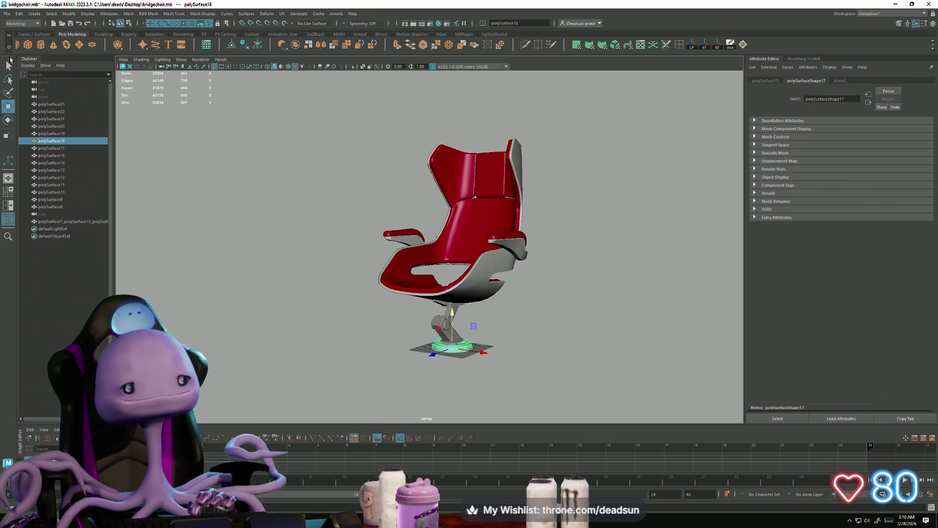
- Save the bridgechair.mb scene and bring up the Alt+Tab window switcher
click(8, 13)
click(27, 44)
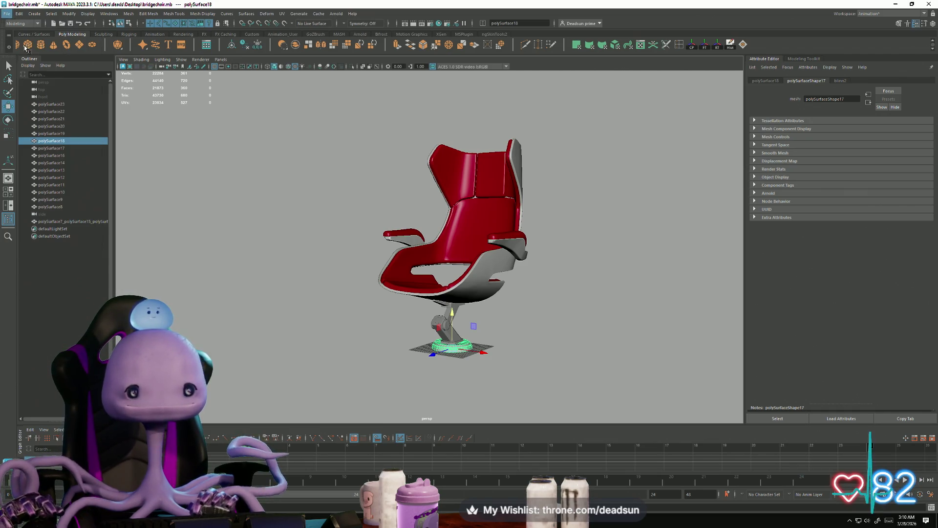
alt+drag(377, 289, 382, 326)
key(alt+Tab)
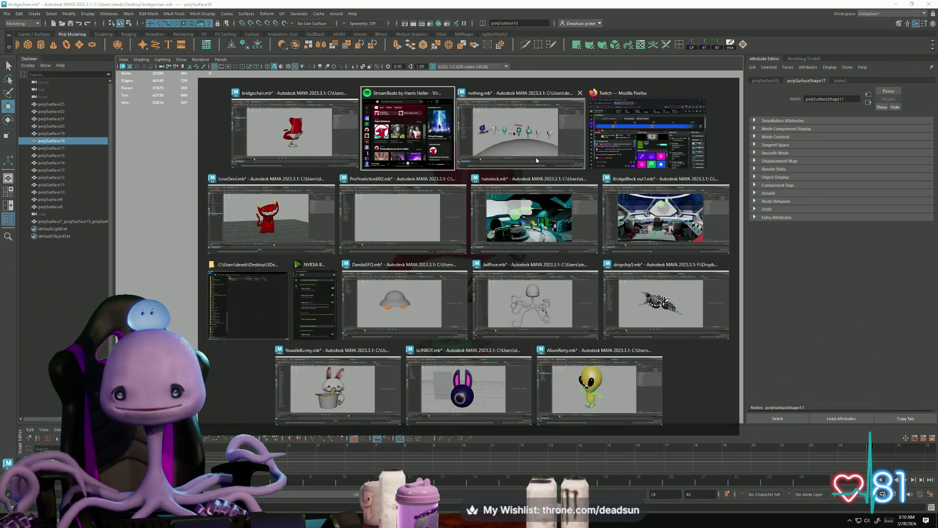
- Close the nothing.mb scene without saving
key(Escape)
key(alt+Tab)
key(alt+Tab)
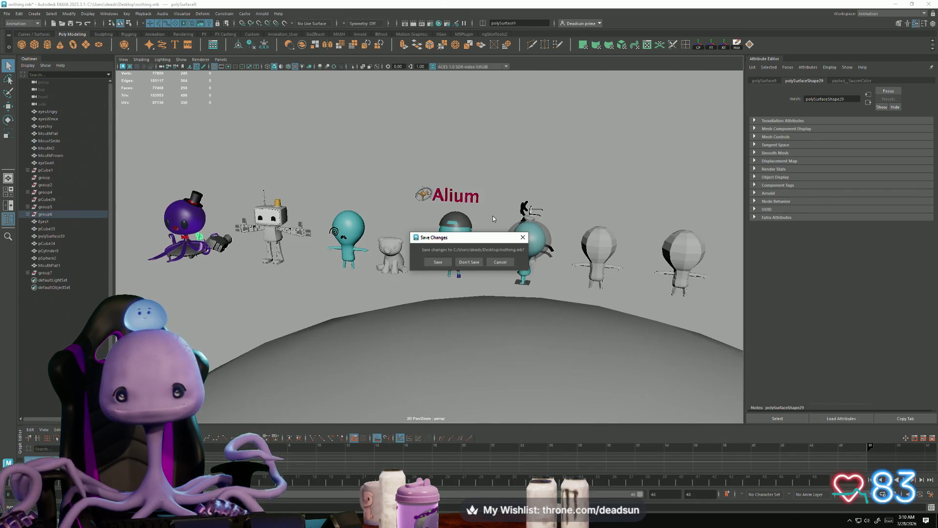
click(470, 263)
key(alt+Tab)
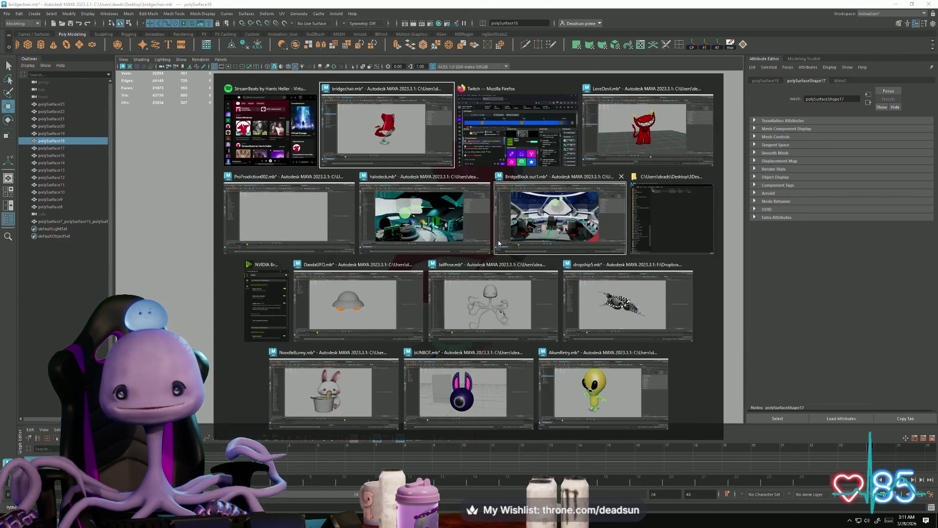
- Preview the ProProdiction002.mb fly-through around frames 133–135, then close that scene
click(306, 217)
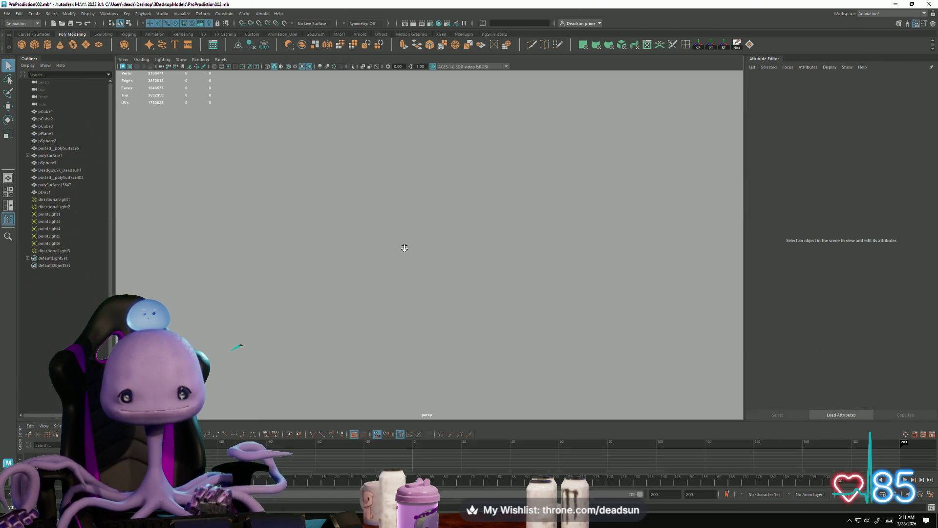
alt+drag(551, 300, 653, 313)
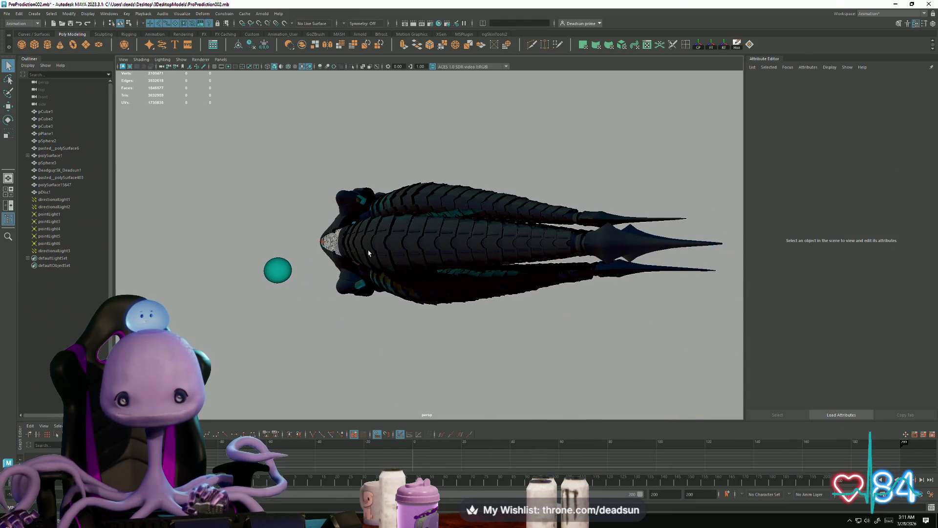
scroll(351, 310, down, 5)
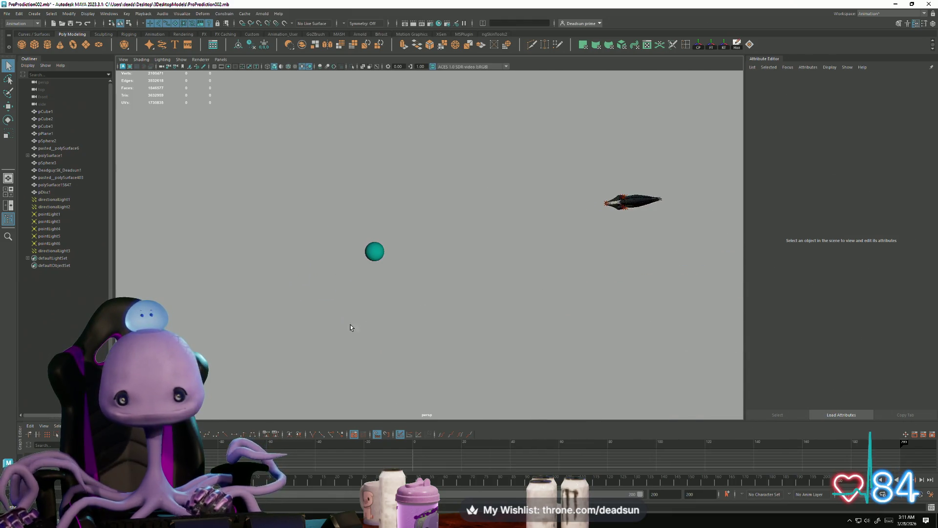
drag(258, 484, 640, 484)
mouse_move(381, 303)
alt+mouse_down()
mouse_move(364, 318)
mouse_move(504, 394)
mouse_move(479, 383)
alt+mouse_up()
scroll(491, 390, up, 5)
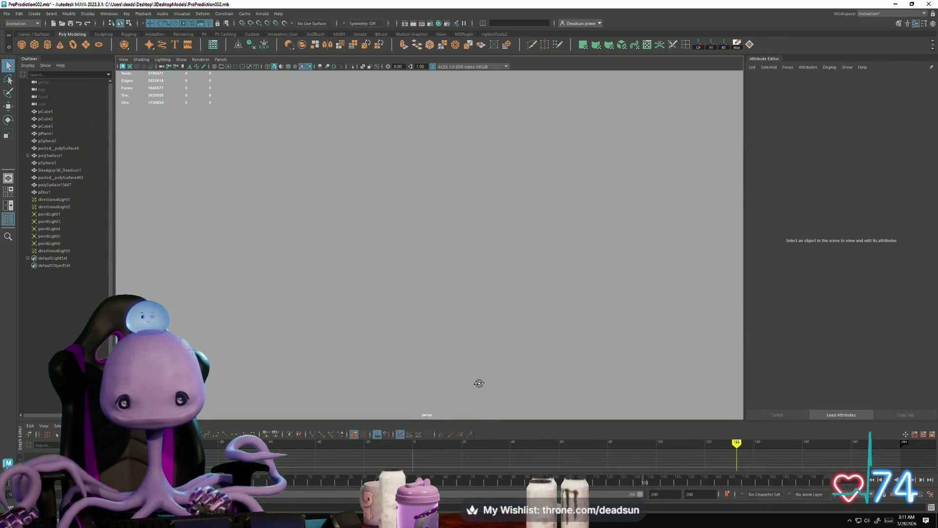
click(925, 3)
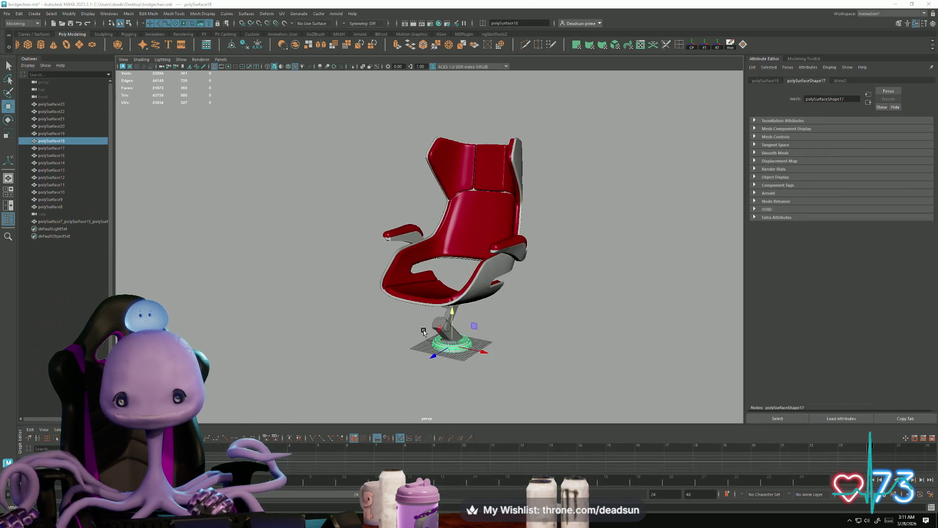
- Switch to the DandaUFO scene and orbit to view the UFO's orange underside spheres
key(alt+Tab)
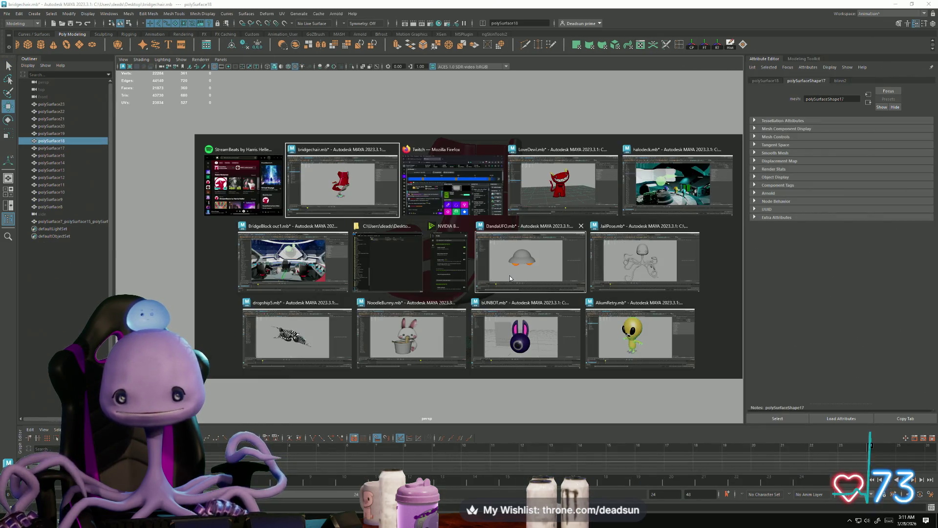
click(508, 280)
mouse_move(407, 341)
alt+mouse_down()
mouse_move(373, 335)
mouse_move(408, 288)
mouse_move(419, 324)
mouse_move(450, 335)
mouse_move(411, 293)
mouse_move(386, 295)
mouse_move(348, 336)
mouse_move(332, 327)
mouse_move(337, 295)
mouse_move(342, 322)
mouse_move(398, 337)
mouse_move(427, 272)
mouse_move(332, 331)
mouse_move(439, 359)
mouse_move(424, 327)
mouse_move(406, 339)
mouse_move(228, 320)
mouse_move(463, 345)
alt+mouse_up()
alt+right_drag(462, 345, 327, 318)
mouse_move(327, 318)
alt+mouse_down()
mouse_move(408, 328)
mouse_move(394, 287)
mouse_move(360, 341)
mouse_move(366, 300)
mouse_move(339, 330)
mouse_move(373, 342)
mouse_move(383, 332)
mouse_move(429, 352)
mouse_move(503, 342)
mouse_move(509, 316)
mouse_move(528, 345)
mouse_move(565, 351)
mouse_move(488, 327)
mouse_move(453, 352)
mouse_move(471, 362)
alt+mouse_up()
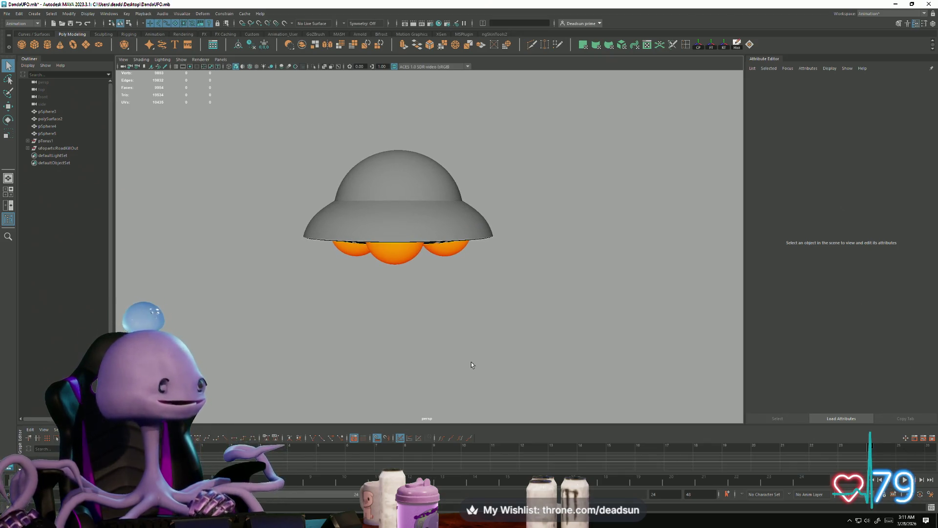
mouse_move(421, 281)
alt+mouse_down()
mouse_move(387, 259)
mouse_move(341, 262)
mouse_move(353, 270)
alt+mouse_up()
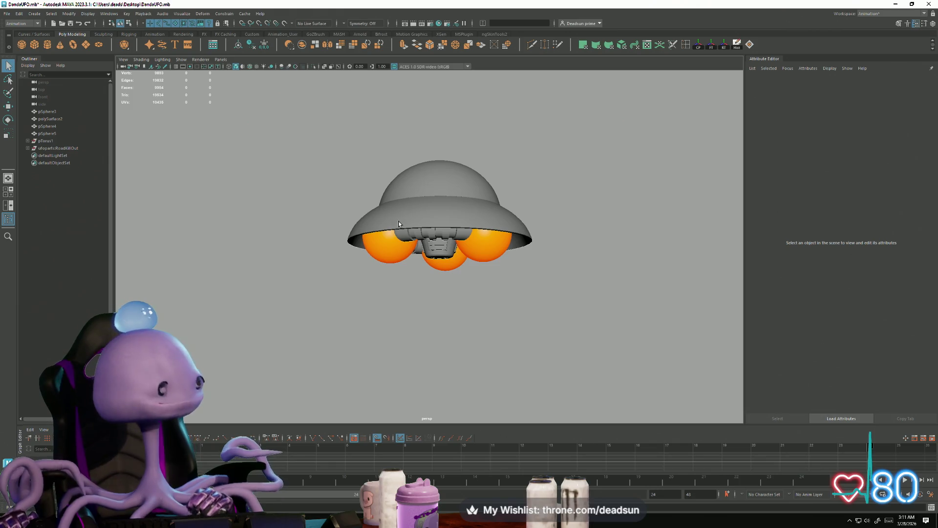
- Save the DandaUFO scene twice, orbiting closer to the UFO's engines in between
click(5, 17)
click(30, 47)
mouse_move(426, 259)
alt+right_down()
mouse_move(435, 293)
mouse_move(473, 321)
mouse_move(444, 312)
alt+right_up()
alt+middle_drag(444, 312, 439, 303)
mouse_move(439, 303)
alt+mouse_down()
mouse_move(460, 325)
mouse_move(357, 314)
mouse_move(218, 323)
mouse_move(262, 320)
alt+mouse_up()
scroll(342, 288, down, 4)
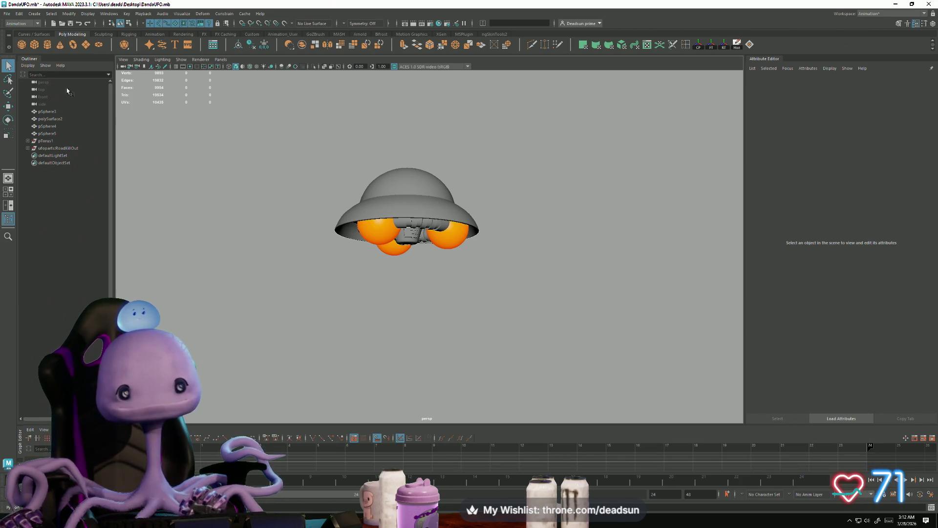
click(10, 15)
click(18, 47)
- Close DandaUFO without saving the latest changes and bring up the window switcher
mouse_move(459, 274)
alt+mouse_down()
mouse_move(519, 260)
mouse_move(457, 287)
mouse_move(506, 288)
mouse_move(439, 287)
mouse_move(468, 284)
mouse_move(460, 290)
alt+mouse_up()
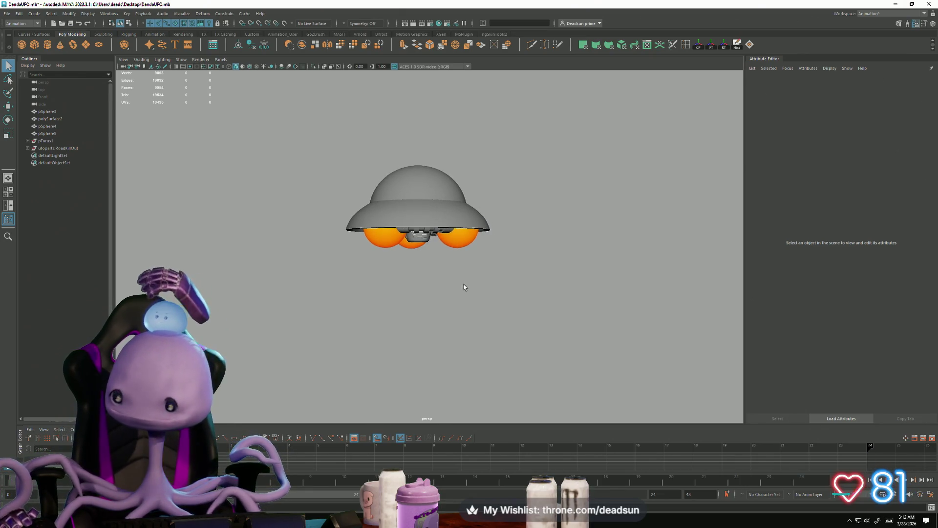
drag(438, 239, 453, 227)
click(493, 305)
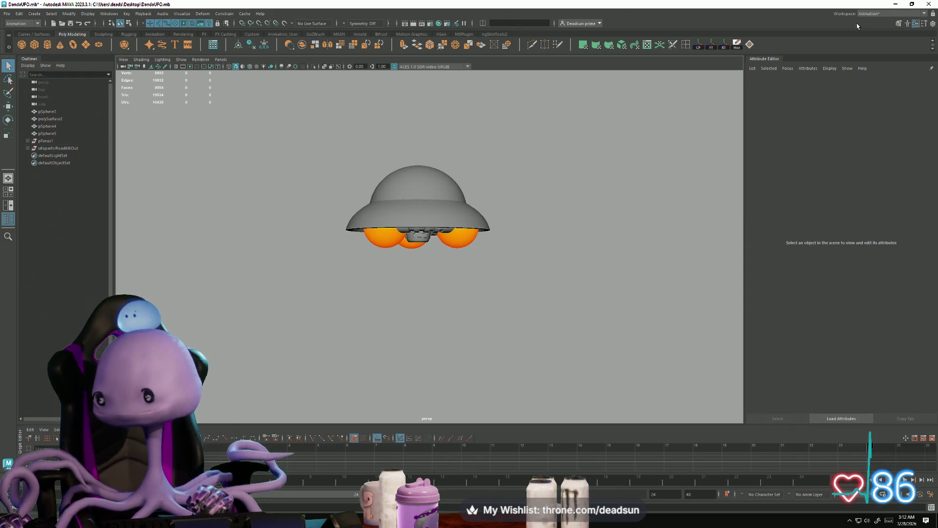
click(929, 4)
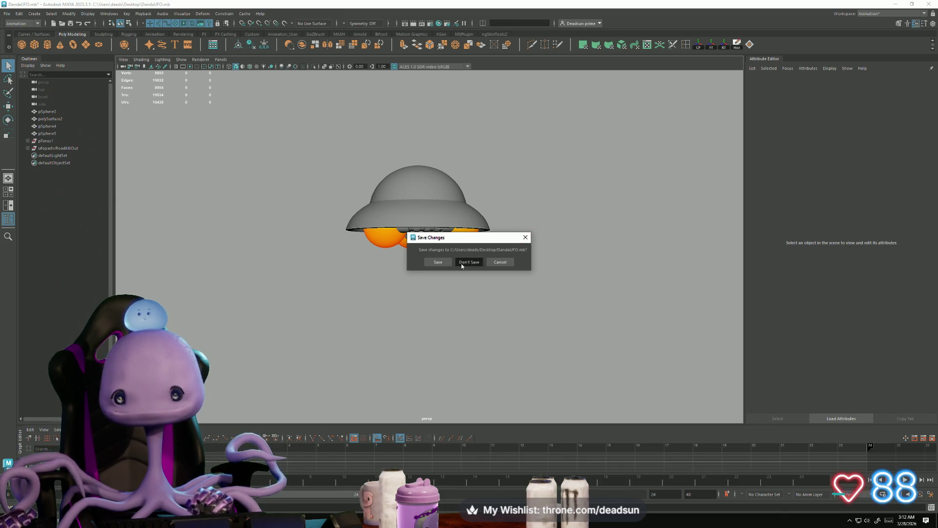
click(462, 264)
key(alt+Tab)
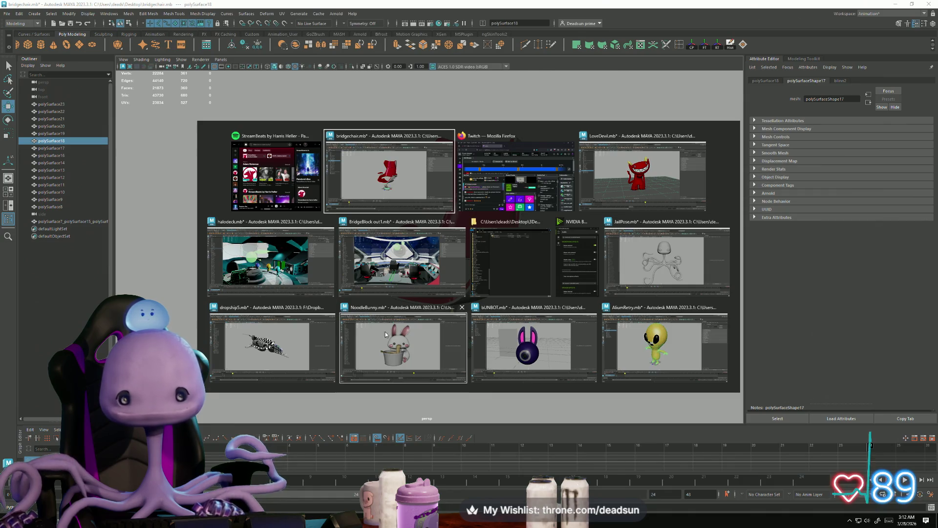
- Switch to the bUNBOT scene and close it without saving
click(539, 335)
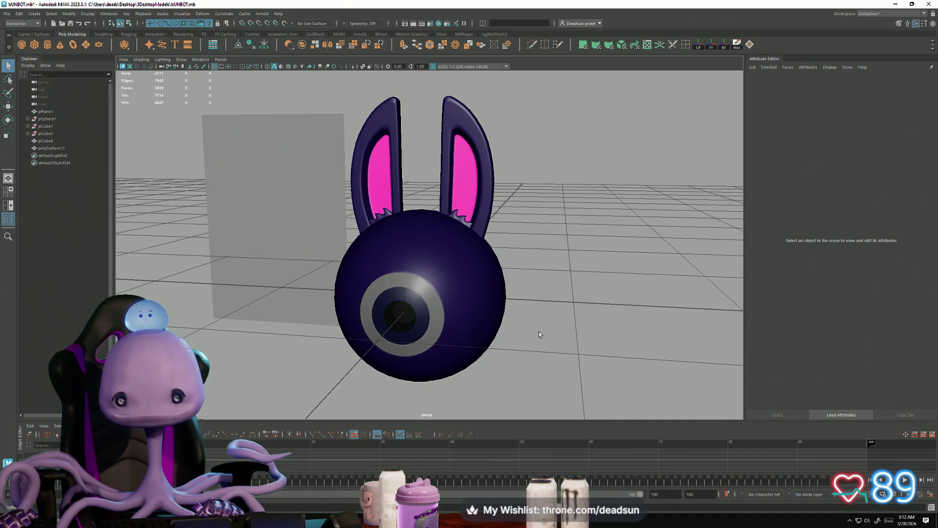
click(929, 4)
click(467, 262)
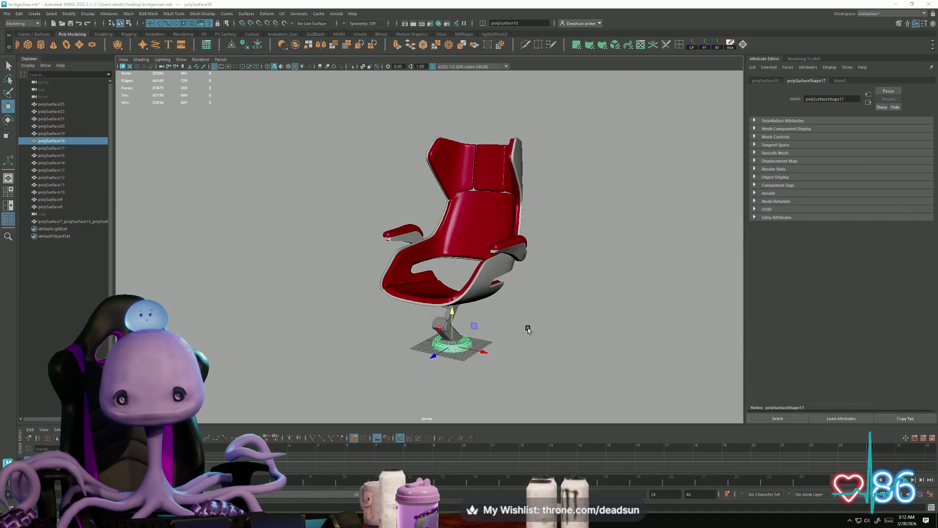
- Bring AliumRetry forward, zoom out and select the alien's eyes and body
key(alt+Tab)
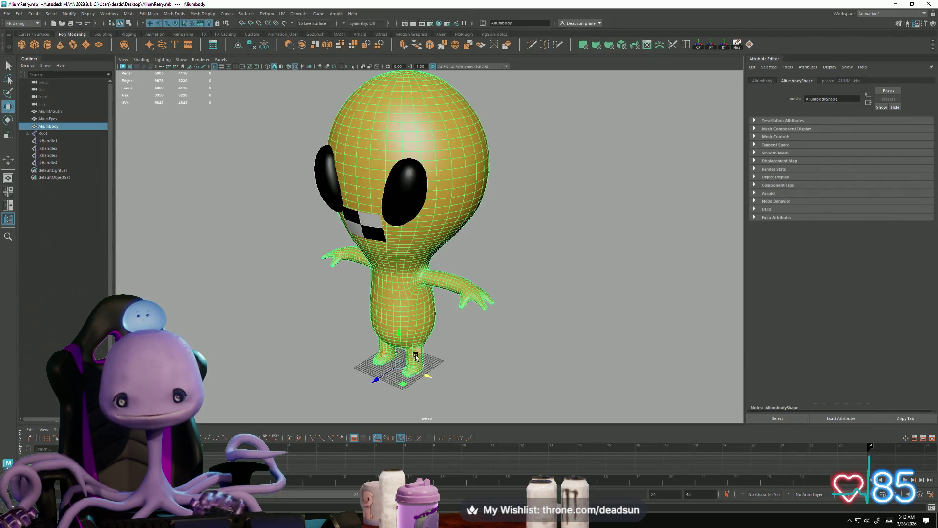
mouse_move(481, 348)
alt+right_down()
mouse_move(449, 348)
mouse_move(427, 327)
alt+right_up()
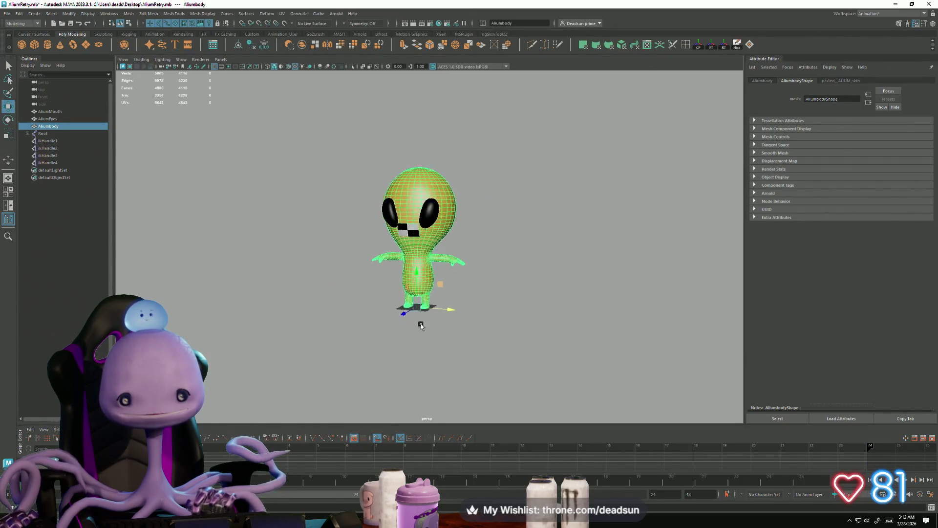
alt+drag(427, 326, 395, 321)
drag(333, 113, 508, 378)
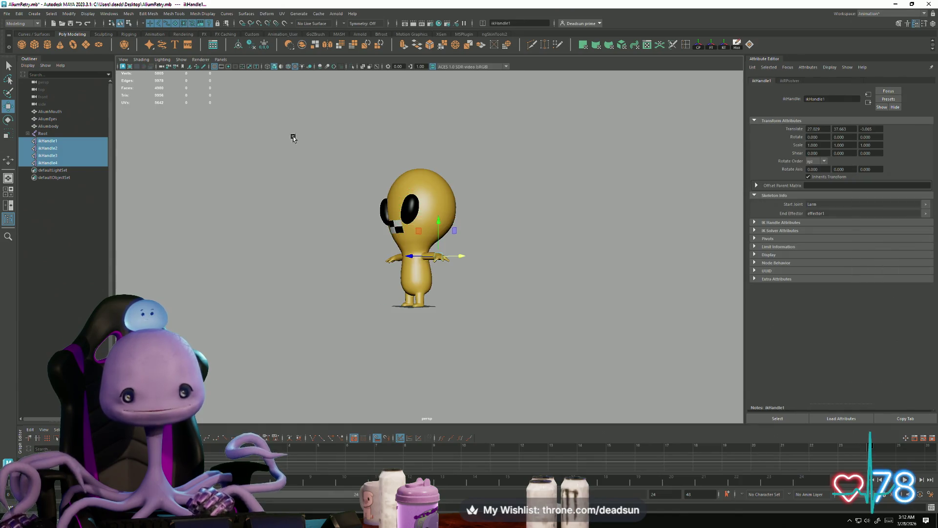
click(303, 142)
drag(392, 203, 387, 210)
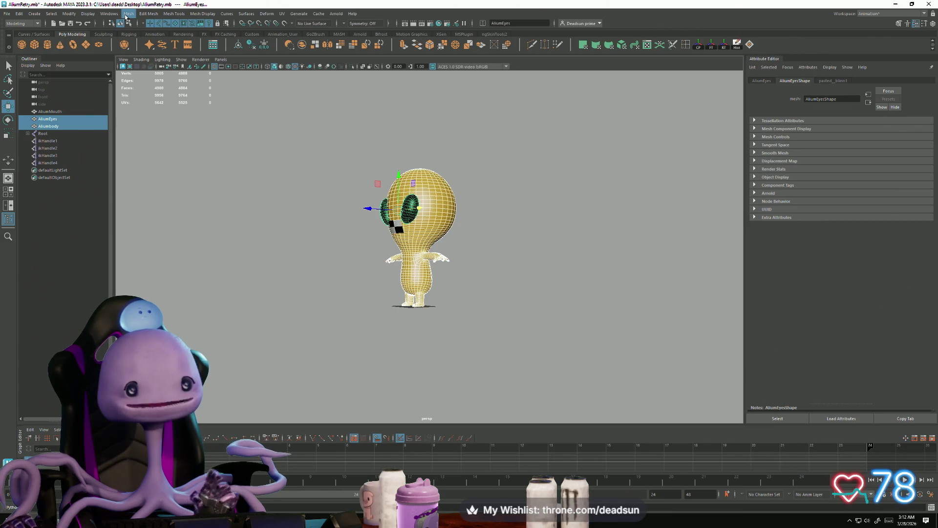
- Save the AliumRetry alien scene
click(8, 15)
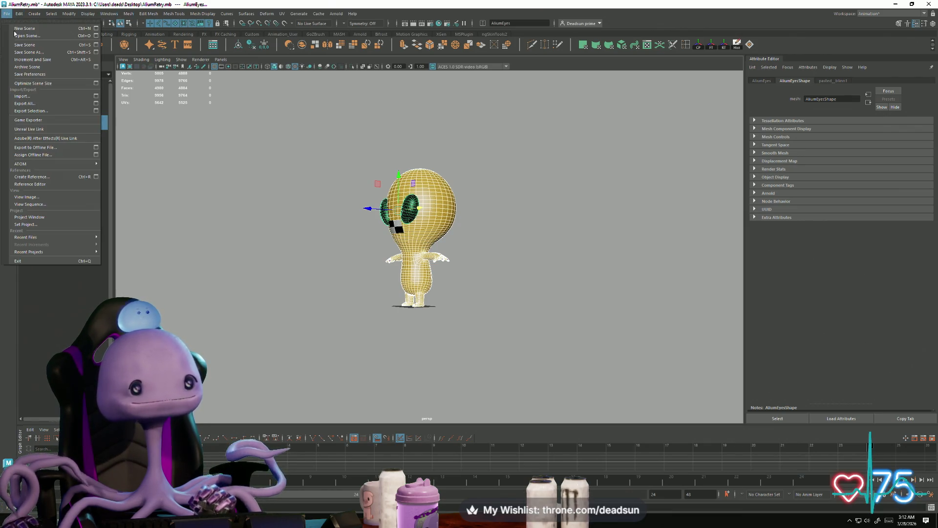
click(25, 45)
click(658, 189)
- Paste the alien into the bridgechair scene
key(alt+Tab)
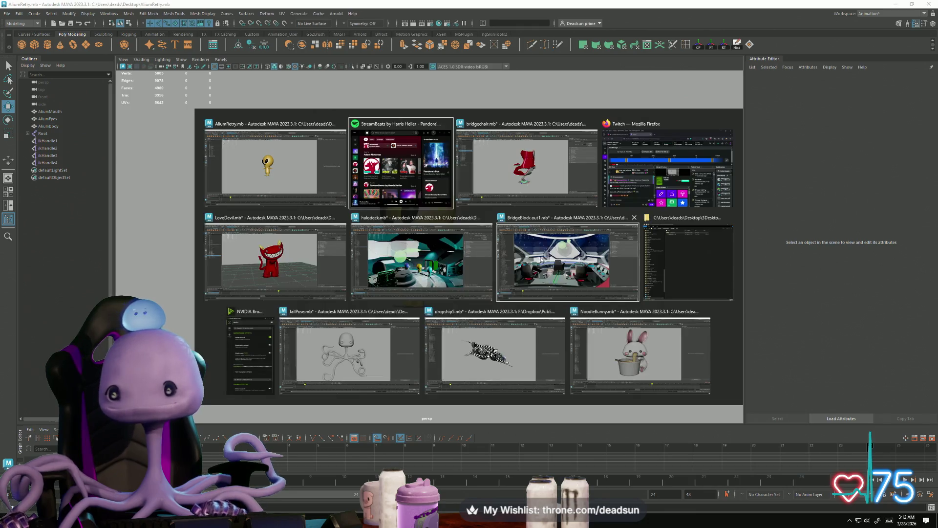
key(alt+Tab)
click(293, 234)
key(ctrl+v)
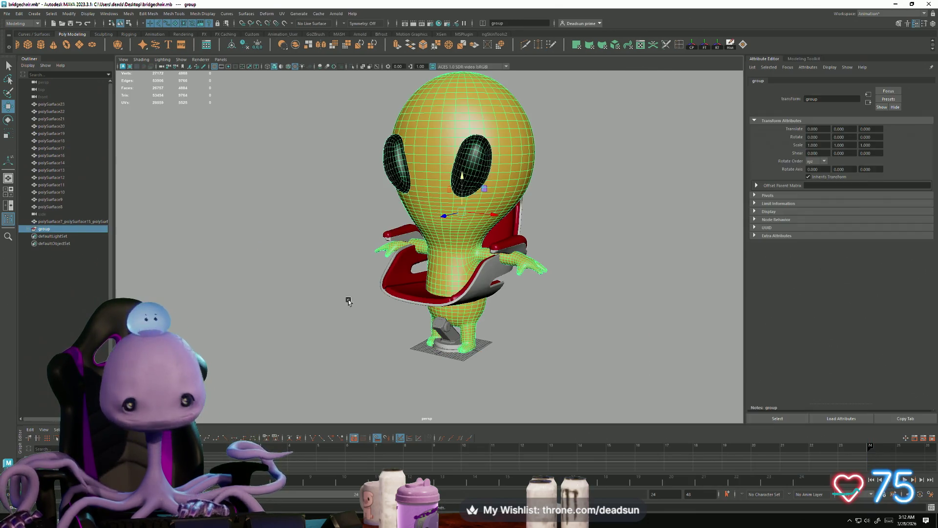
- Raise the pasted alien group 12.483 units, undoing a trial shrink to 0.635
mouse_move(422, 301)
alt+mouse_down()
mouse_move(497, 318)
mouse_move(471, 231)
alt+mouse_up()
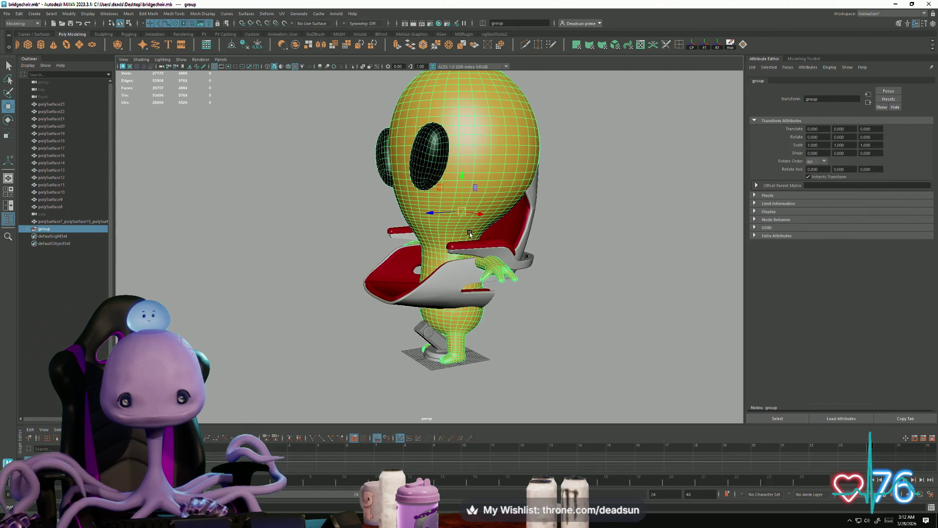
mouse_move(461, 179)
mouse_down()
mouse_move(460, 120)
mouse_move(455, 143)
mouse_move(331, 250)
mouse_move(295, 254)
mouse_move(361, 256)
mouse_up()
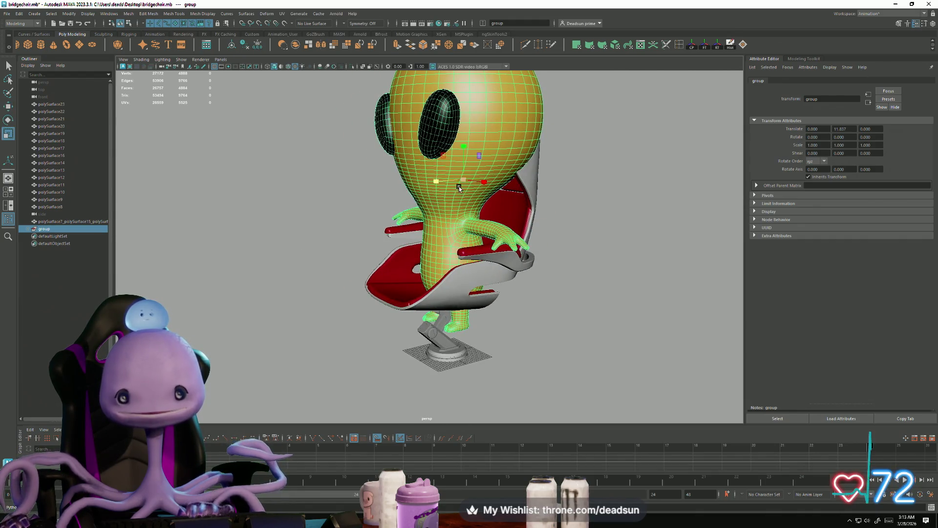
mouse_move(462, 183)
mouse_down()
mouse_move(371, 193)
mouse_move(402, 194)
mouse_move(395, 254)
mouse_move(427, 282)
mouse_move(371, 301)
mouse_up()
key(ctrl+z)
- Select the alien's body and eyes, combine them into one mesh and scale it to 0.6
click(419, 292)
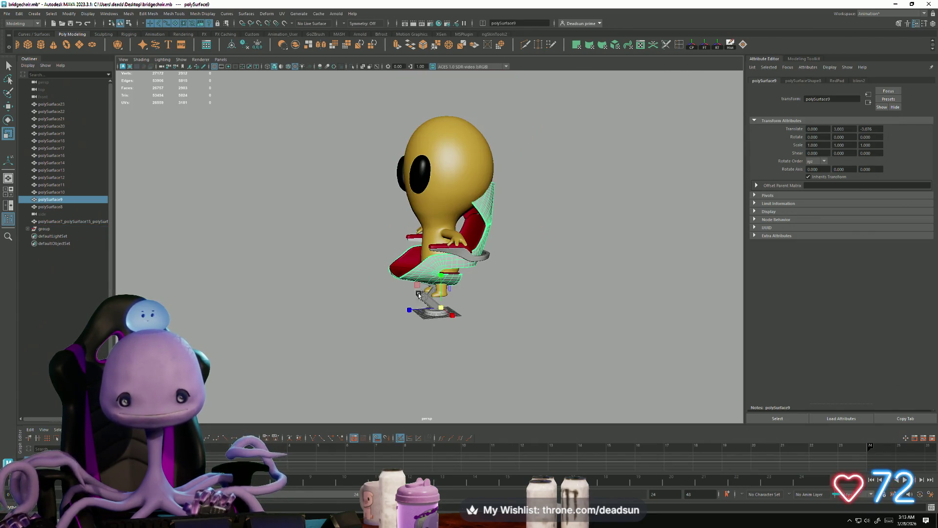
mouse_move(411, 324)
alt+mouse_down()
mouse_move(430, 293)
mouse_move(427, 276)
alt+mouse_up()
click(426, 272)
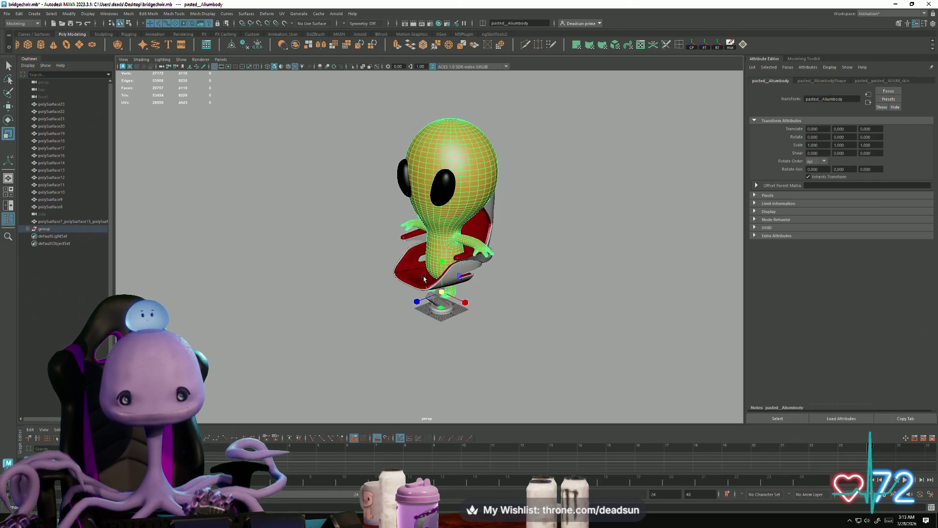
click(396, 288)
click(405, 184)
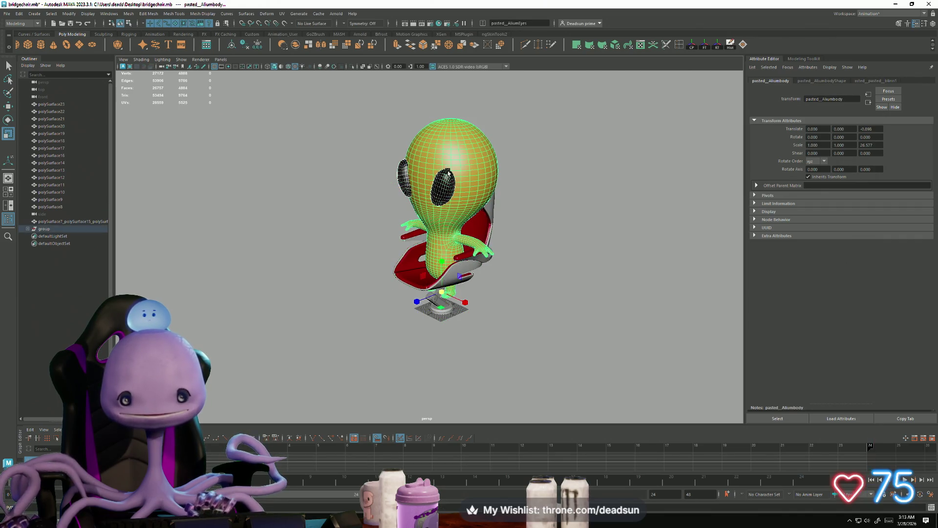
click(442, 291)
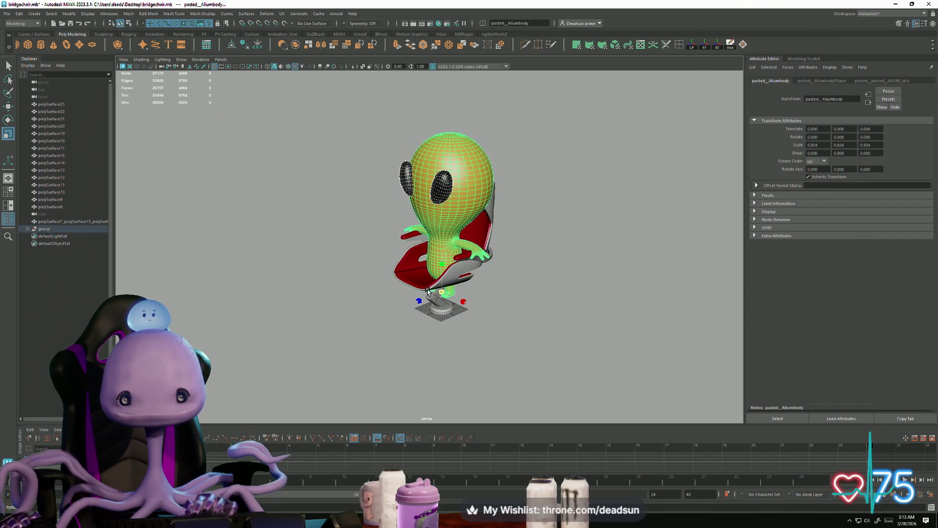
click(127, 14)
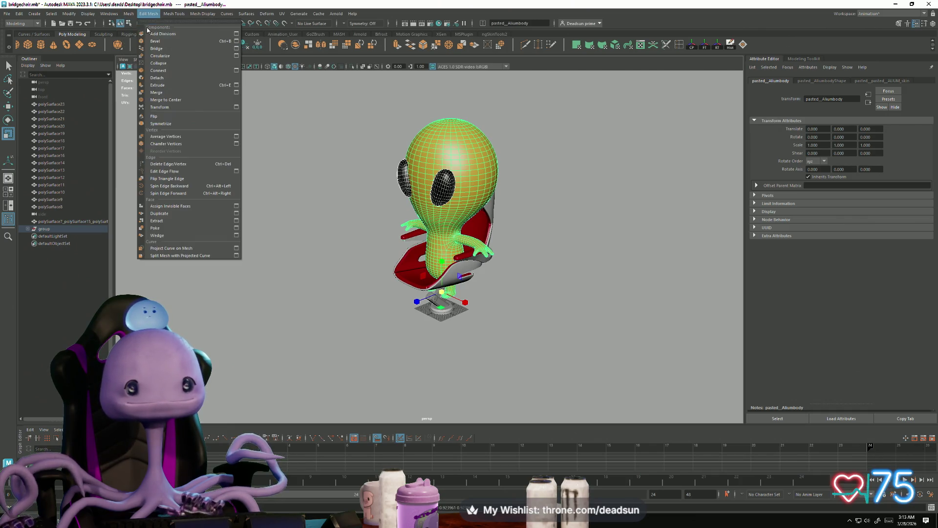
click(142, 42)
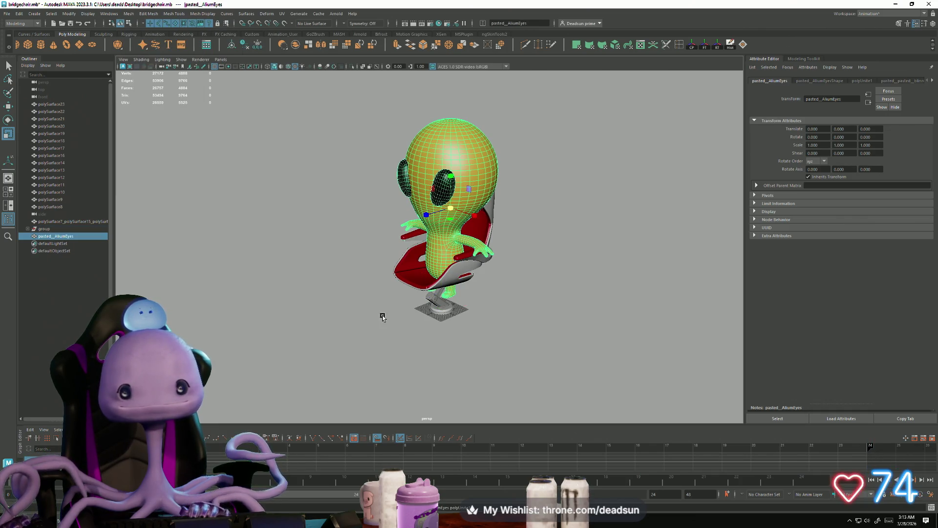
mouse_move(456, 203)
mouse_down()
mouse_move(386, 210)
mouse_move(403, 216)
mouse_up()
- Lower the combined alien down into the red chair's seat
key(w)
mouse_move(450, 176)
mouse_down()
mouse_move(436, 238)
mouse_move(519, 218)
mouse_move(469, 283)
mouse_move(430, 271)
mouse_move(520, 281)
mouse_move(503, 224)
mouse_move(526, 224)
mouse_move(449, 226)
mouse_move(448, 238)
mouse_up()
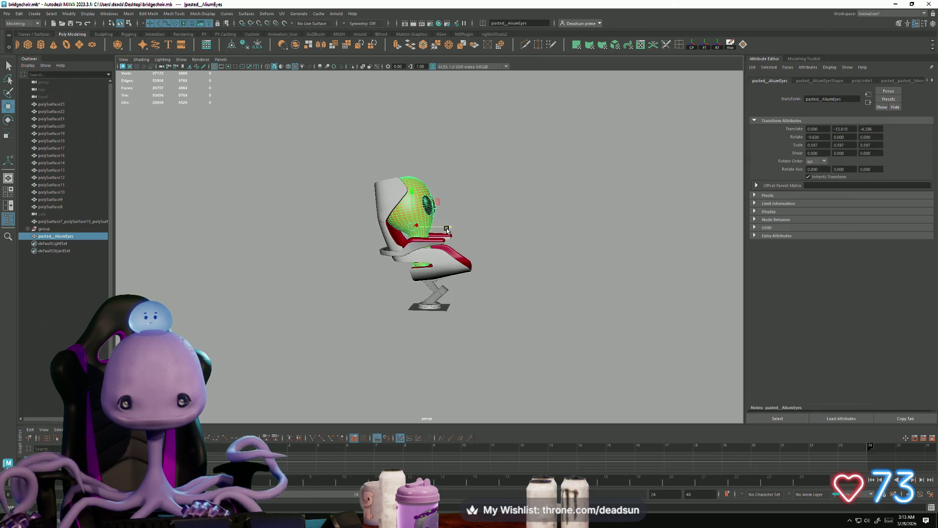
drag(416, 191, 562, 264)
scroll(691, 324, up, 5)
mouse_move(691, 324)
alt+mouse_down()
mouse_move(490, 343)
mouse_move(662, 359)
mouse_move(654, 350)
mouse_move(593, 355)
alt+mouse_up()
mouse_move(592, 355)
alt+right_down()
mouse_move(371, 266)
mouse_move(421, 306)
alt+right_up()
mouse_move(421, 306)
alt+mouse_down()
mouse_move(469, 298)
mouse_move(426, 317)
alt+mouse_up()
click(427, 316)
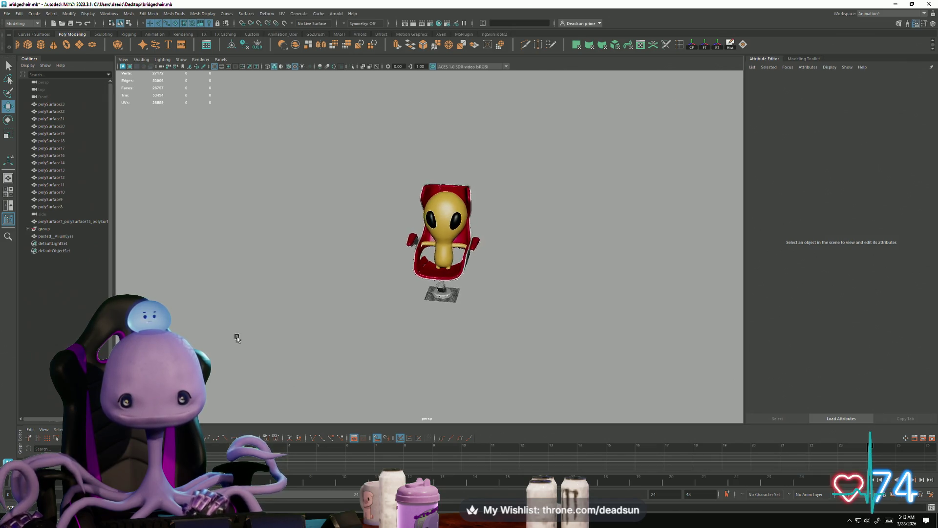
- Delete the pasted alien from the red chair and switch to the AliumRetry window
alt+right_drag(222, 330, 342, 362)
mouse_move(342, 361)
alt+mouse_down()
mouse_move(490, 383)
mouse_move(391, 356)
mouse_move(377, 385)
mouse_move(536, 398)
alt+mouse_up()
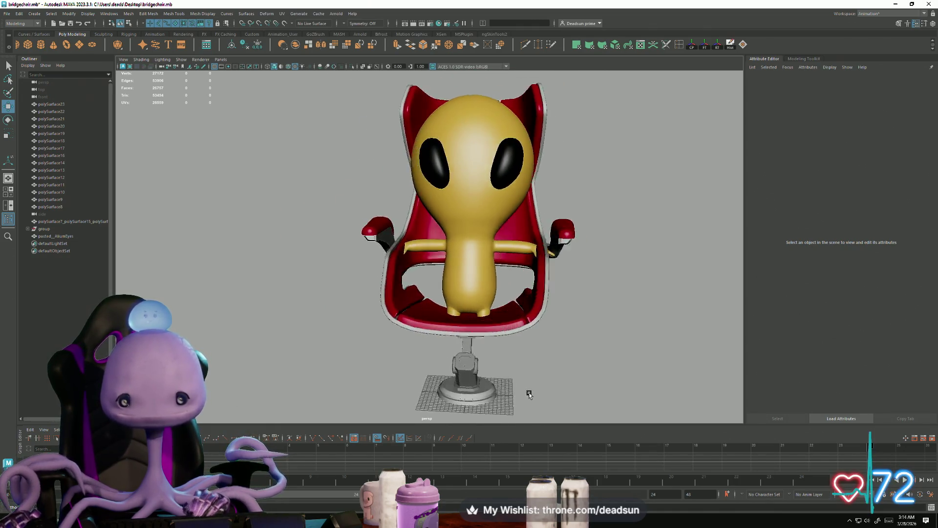
alt+drag(508, 394, 440, 342)
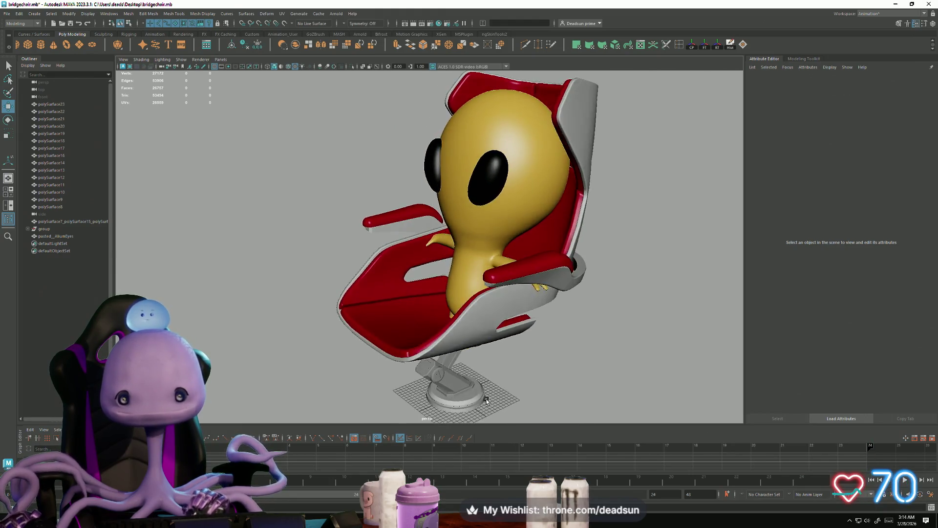
scroll(318, 297, down, 5)
click(444, 229)
mouse_move(318, 297)
alt+mouse_down()
mouse_move(372, 312)
mouse_move(381, 335)
alt+mouse_up()
key(Delete)
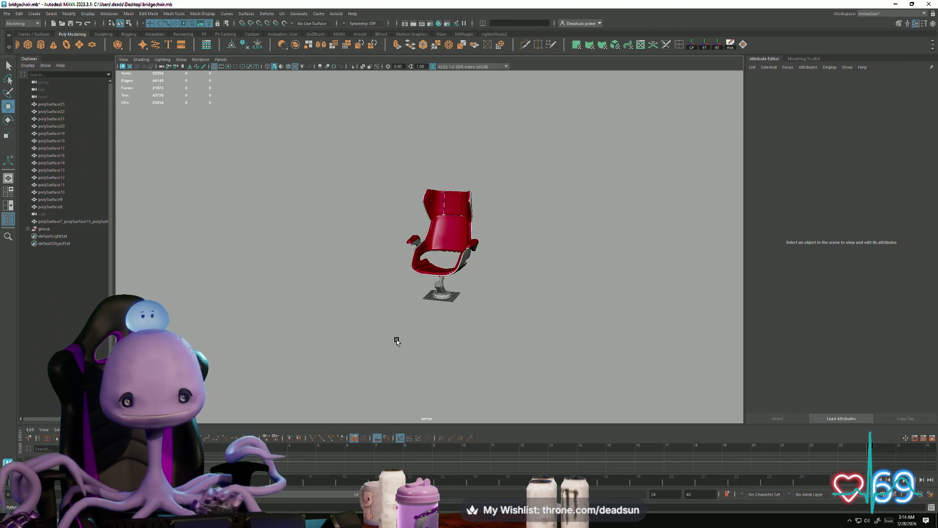
key(alt+Tab)
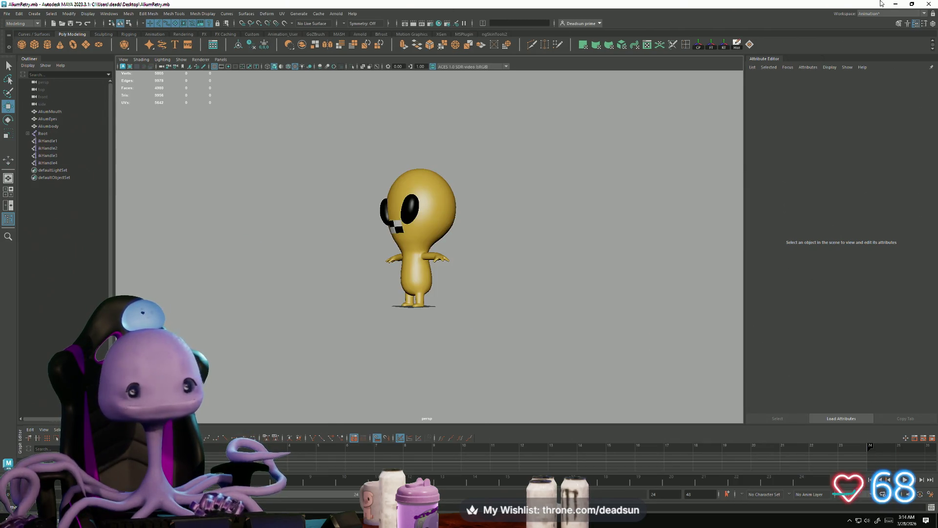
- Close the AliumRetry scene and switch to dropship5.mb
click(932, 3)
key(alt+Tab)
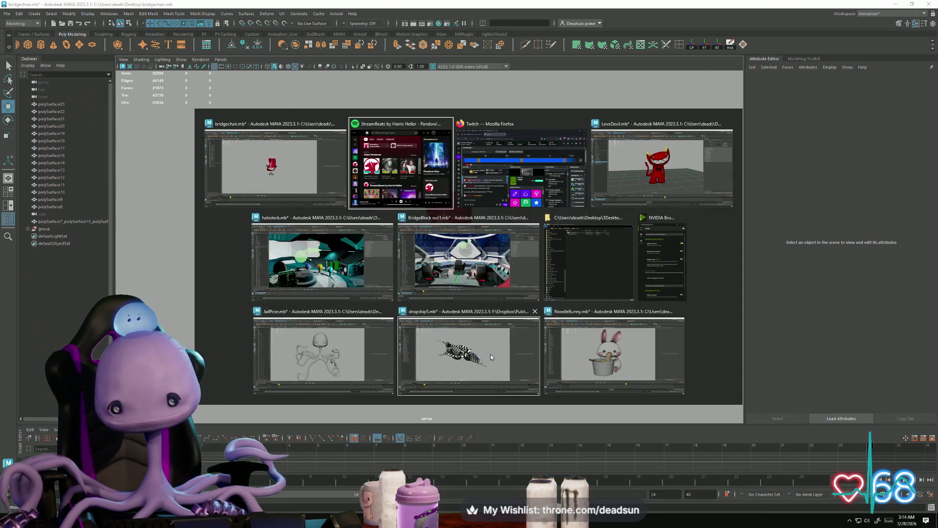
click(481, 339)
- Orbit around the checker-textured dropship and select one of its ring pieces
scroll(412, 342, up, 5)
mouse_move(412, 341)
alt+mouse_down()
mouse_move(456, 335)
mouse_move(486, 344)
mouse_move(464, 321)
alt+mouse_up()
alt+right_drag(464, 322, 424, 332)
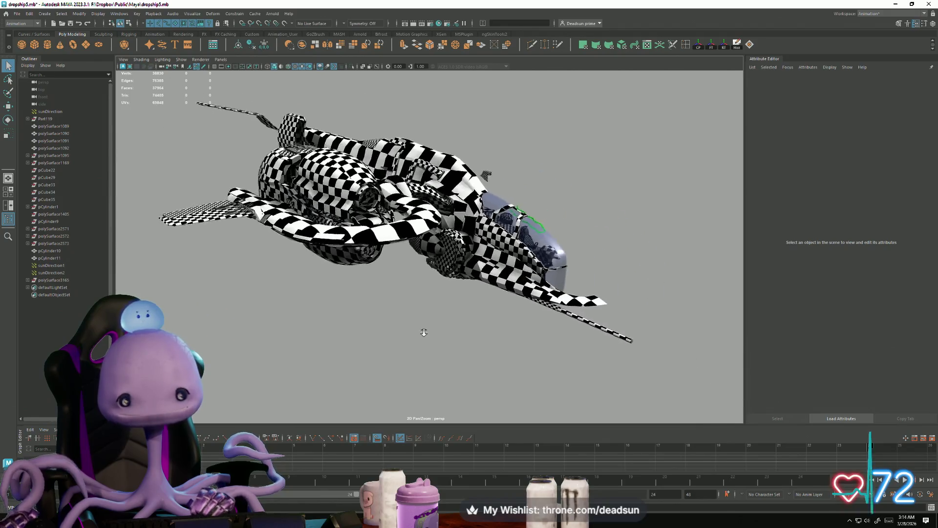
click(406, 239)
mouse_move(382, 384)
alt+mouse_down()
mouse_move(401, 373)
mouse_move(456, 377)
mouse_move(443, 336)
mouse_move(525, 348)
mouse_move(523, 386)
mouse_move(528, 345)
mouse_move(444, 335)
mouse_move(451, 313)
mouse_move(465, 329)
mouse_move(460, 356)
mouse_move(448, 324)
mouse_move(464, 364)
mouse_move(509, 281)
mouse_move(487, 319)
alt+mouse_up()
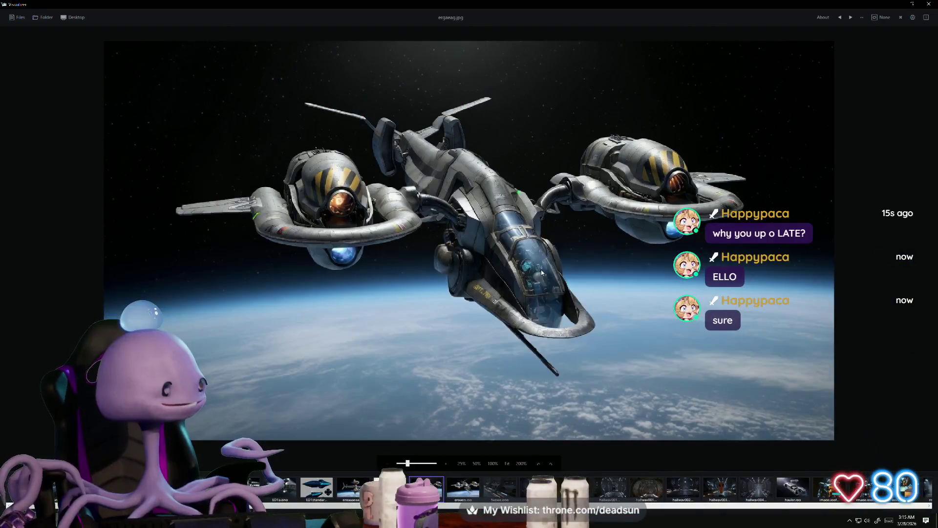
- Zoom into the dropship render and back out, then return to the dropship5 scene
scroll(547, 276, up, 5)
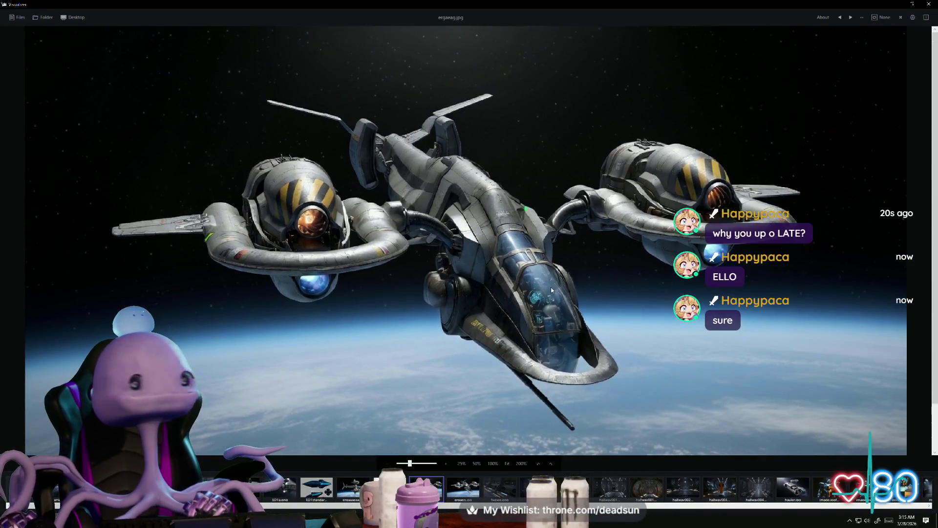
scroll(551, 289, down, 2)
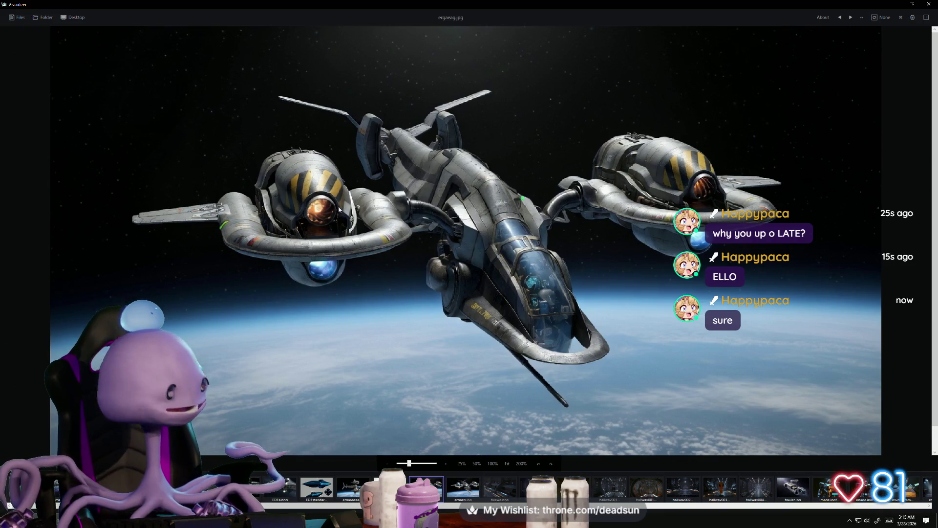
key(alt+Tab)
key(alt+Tab)
mouse_move(513, 303)
alt+mouse_down()
mouse_move(553, 325)
mouse_move(492, 285)
mouse_move(344, 288)
mouse_move(317, 266)
mouse_move(424, 309)
alt+mouse_up()
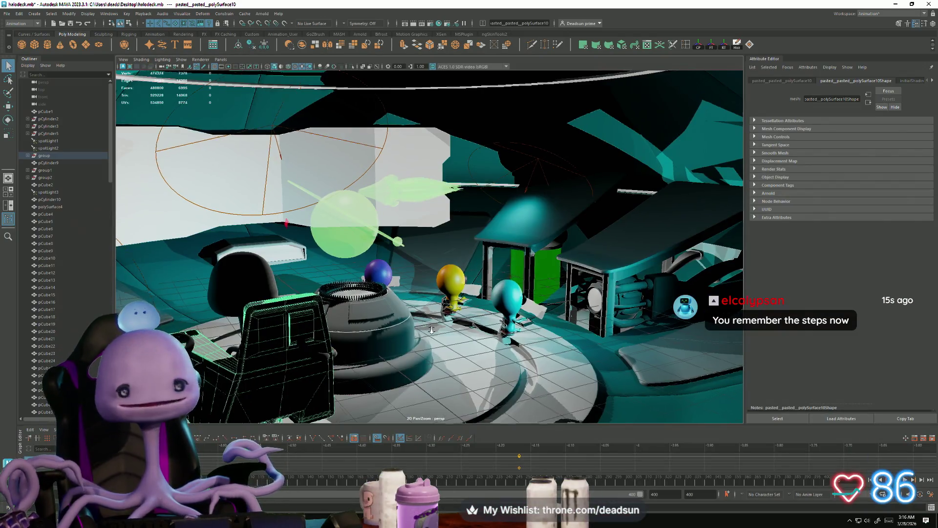
- Orbit closer to the chair and aliens, then select polySurface30, pCylinder22 and pCube1
mouse_move(431, 330)
alt+mouse_down()
mouse_move(371, 318)
mouse_move(440, 337)
mouse_move(405, 323)
mouse_move(339, 337)
mouse_move(394, 318)
mouse_move(375, 325)
mouse_move(377, 307)
mouse_move(307, 300)
mouse_move(482, 274)
alt+mouse_up()
click(364, 324)
click(374, 325)
click(390, 309)
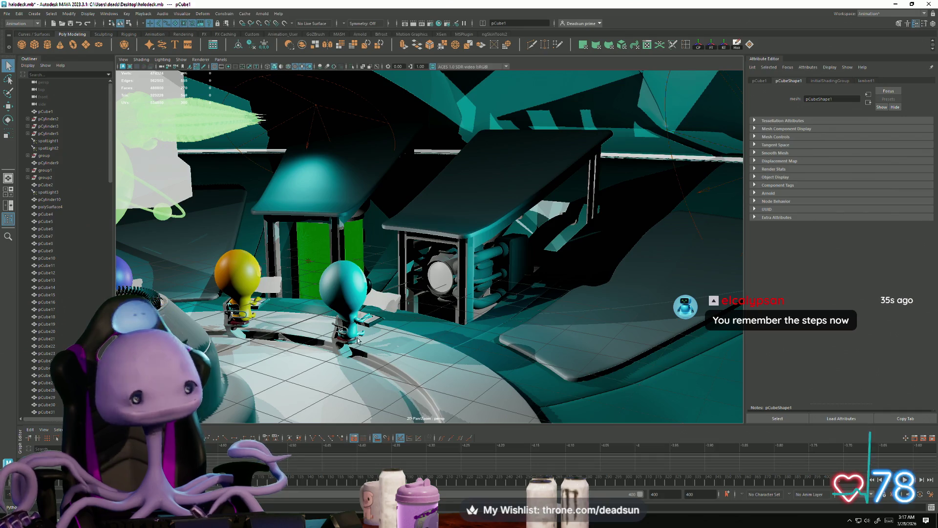
- Select the machine enclosure pCube110 and switch to the Modeling menu set
click(490, 258)
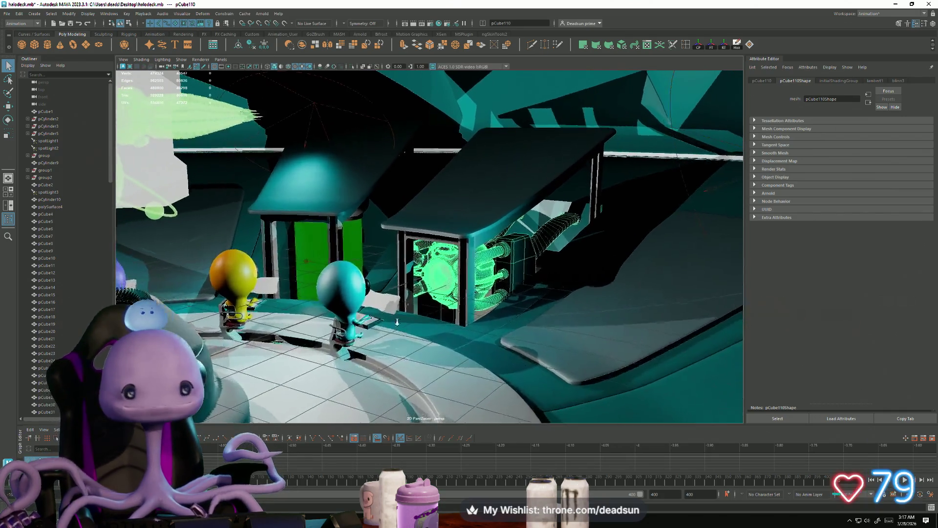
click(28, 25)
click(24, 25)
- Open pCube110's UVs in the UV Editor, select and shift them all, then close it
click(281, 14)
click(293, 23)
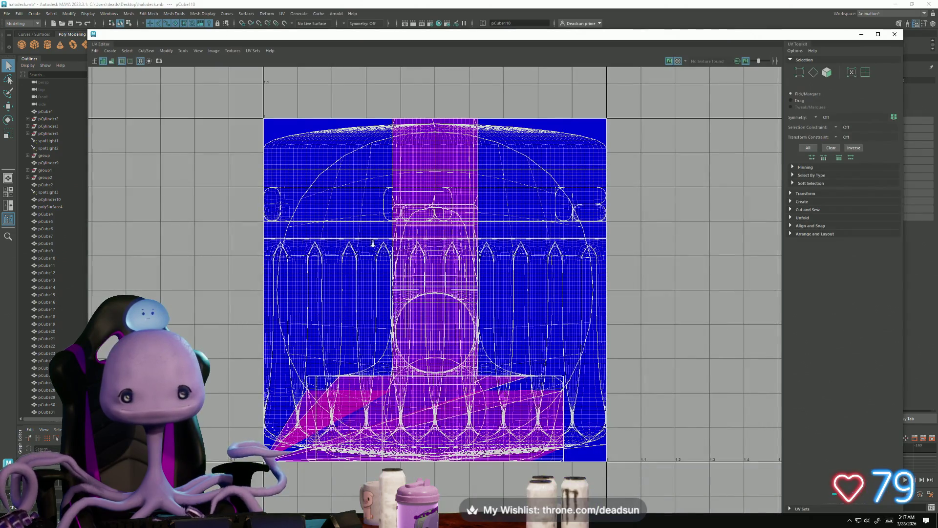
scroll(373, 243, down, 2)
right_drag(302, 163, 300, 168)
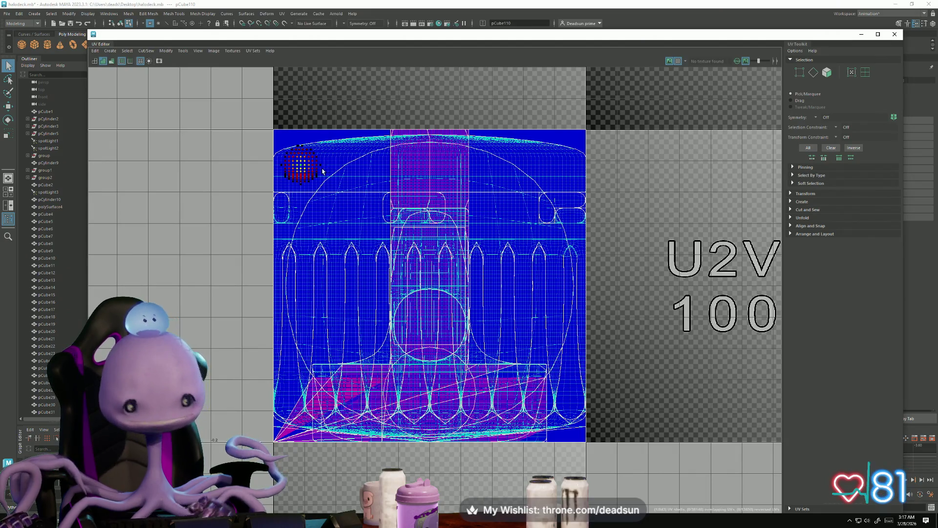
double_click(302, 166)
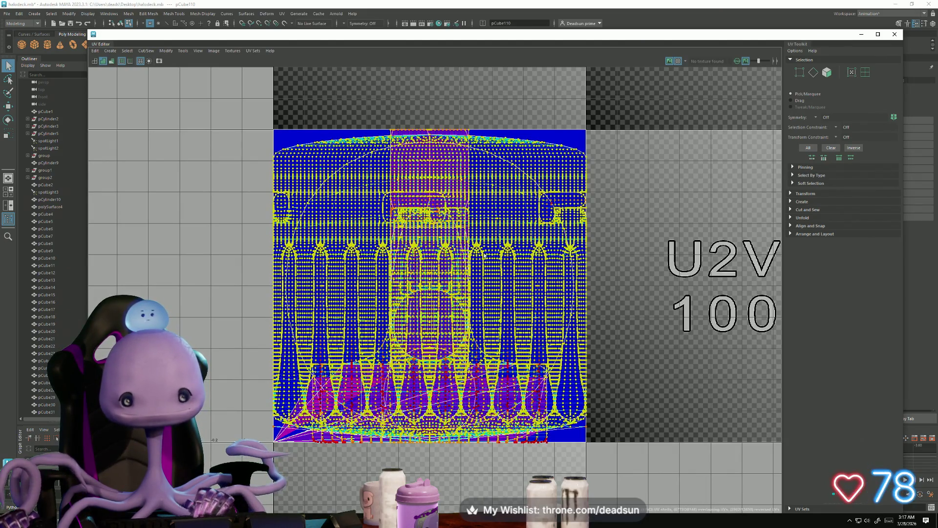
key(w)
scroll(547, 266, down, 1)
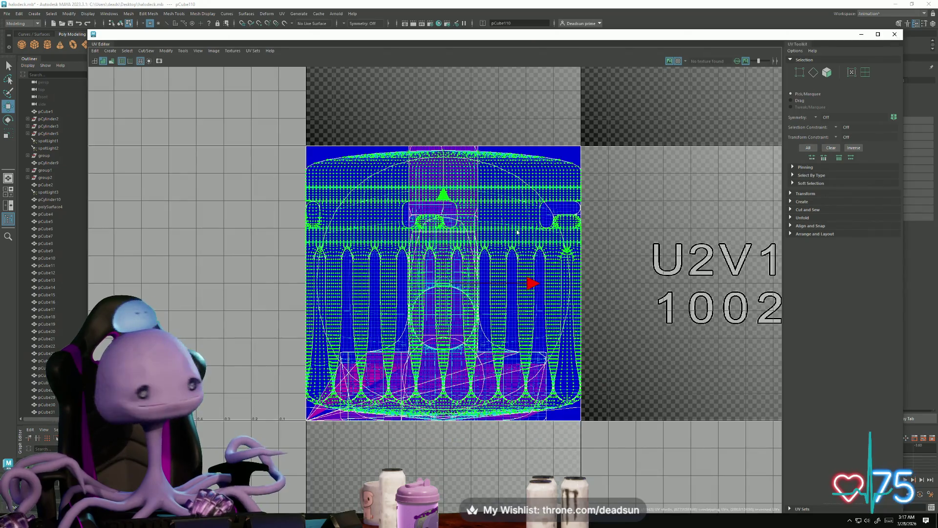
key(alt+F4)
alt+right_drag(535, 269, 449, 268)
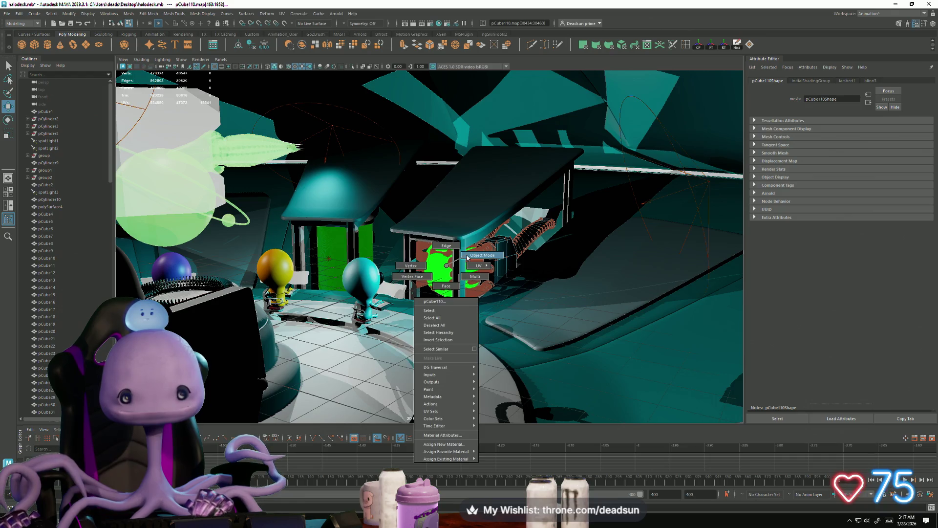
- Zoom out over the whole halodeck, orbit to a higher view and select the tablet pCube101
alt+right_drag(400, 279, 211, 229)
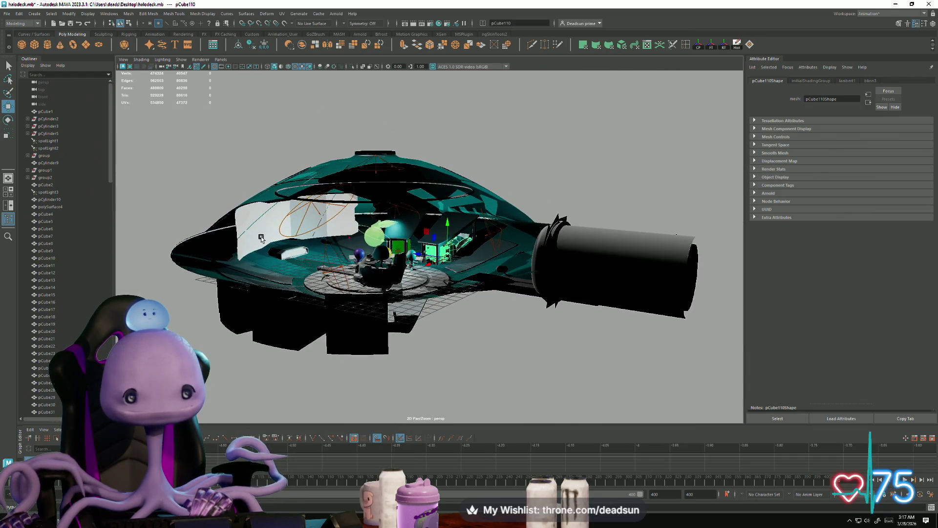
click(439, 316)
scroll(439, 315, up, 10)
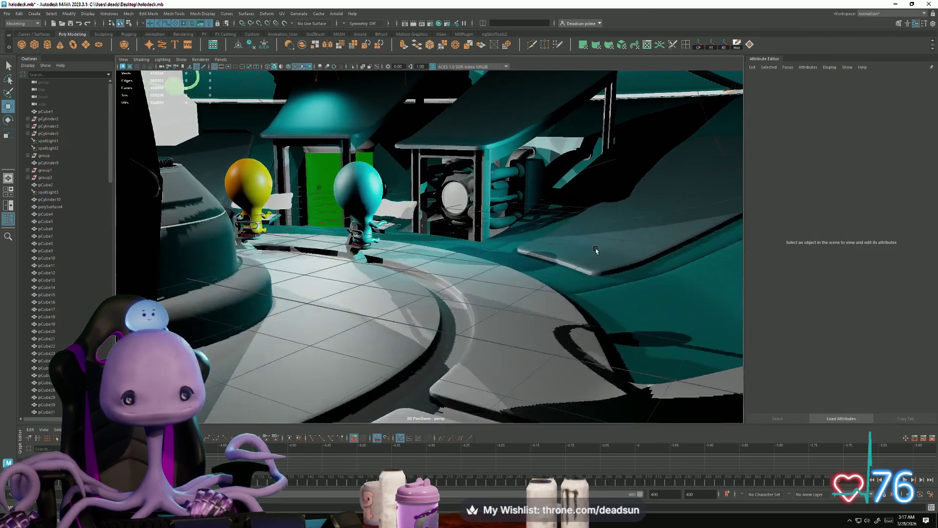
mouse_move(596, 250)
alt+mouse_down()
mouse_move(534, 299)
mouse_move(470, 328)
mouse_move(515, 328)
mouse_move(428, 323)
mouse_move(248, 350)
mouse_move(465, 328)
mouse_move(400, 299)
mouse_move(478, 342)
mouse_move(355, 329)
mouse_move(295, 336)
mouse_move(374, 305)
mouse_move(412, 307)
mouse_move(419, 318)
mouse_move(379, 375)
mouse_move(322, 370)
mouse_move(446, 274)
mouse_move(377, 314)
mouse_move(430, 317)
mouse_move(376, 328)
mouse_move(425, 330)
mouse_move(467, 294)
mouse_move(425, 379)
mouse_move(327, 381)
mouse_move(495, 359)
mouse_move(367, 329)
mouse_move(400, 324)
alt+mouse_up()
click(399, 299)
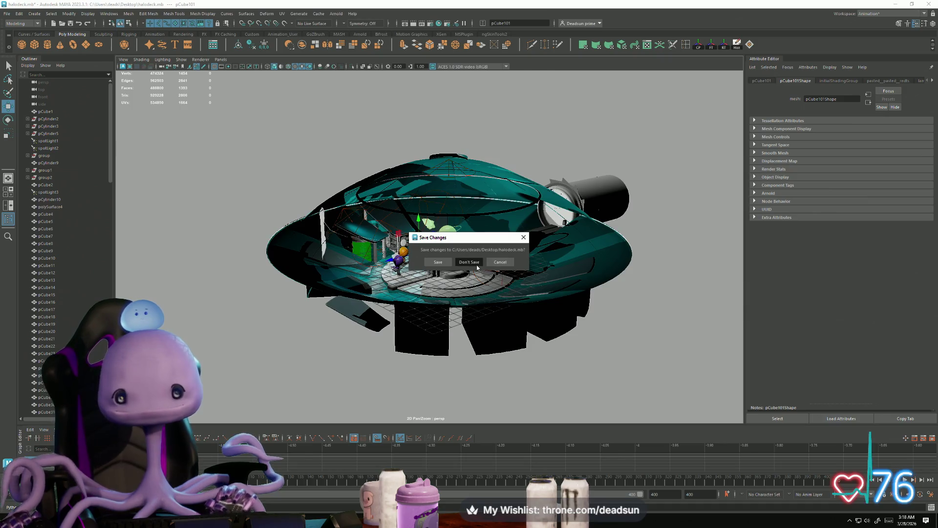
- Close the halodeck scene without saving and switch to the BridgeBlock out1.mb window
click(477, 262)
key(alt+Tab)
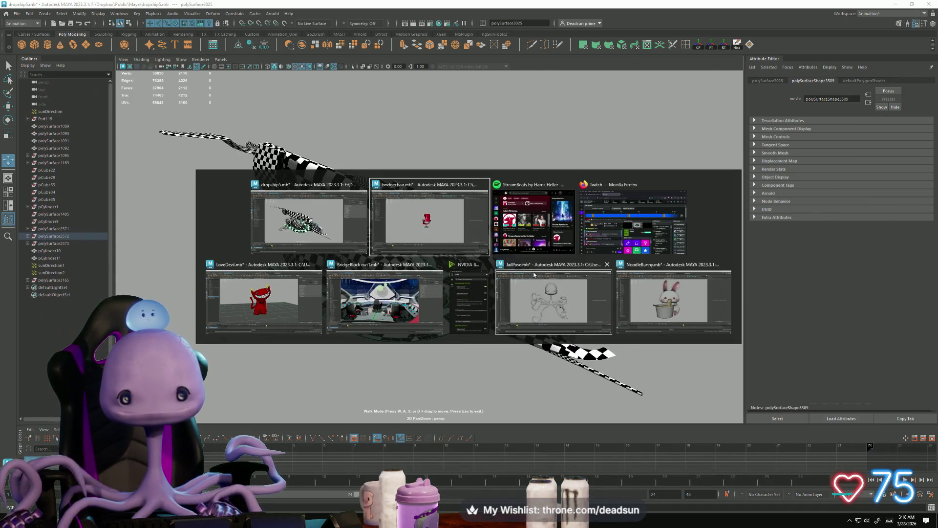
click(383, 312)
- Tumble to the centre chair and delete Chair4 from the bridge
mouse_move(329, 333)
alt+mouse_down()
mouse_move(543, 337)
mouse_move(499, 346)
mouse_move(495, 369)
mouse_move(470, 371)
mouse_move(479, 337)
mouse_move(503, 332)
mouse_move(458, 332)
mouse_move(501, 318)
alt+mouse_up()
click(508, 368)
key(Delete)
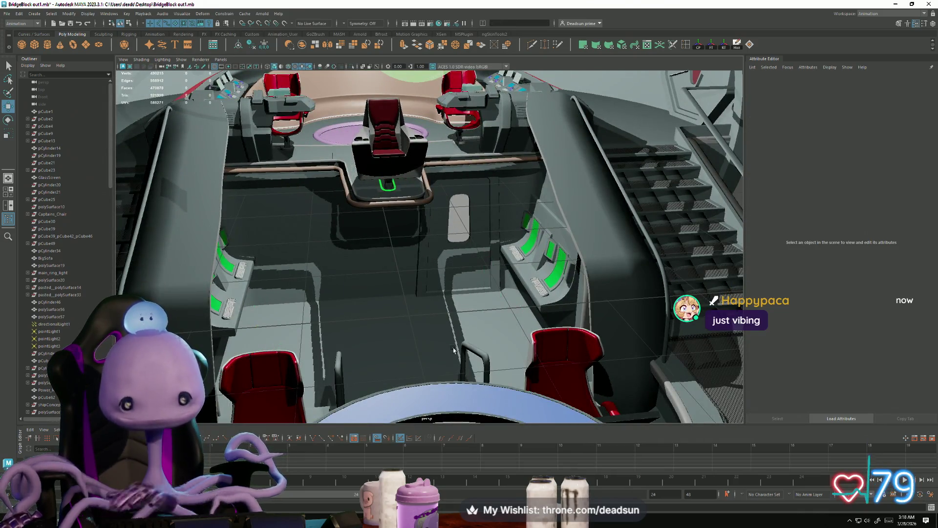
- Select floor mesh polySurface1987 and frame the scene, then orbit around the stairs and pCube74
mouse_move(440, 309)
alt+mouse_down()
mouse_move(519, 352)
mouse_move(488, 391)
mouse_move(469, 398)
mouse_move(431, 396)
mouse_move(404, 366)
mouse_move(416, 358)
alt+mouse_up()
click(468, 354)
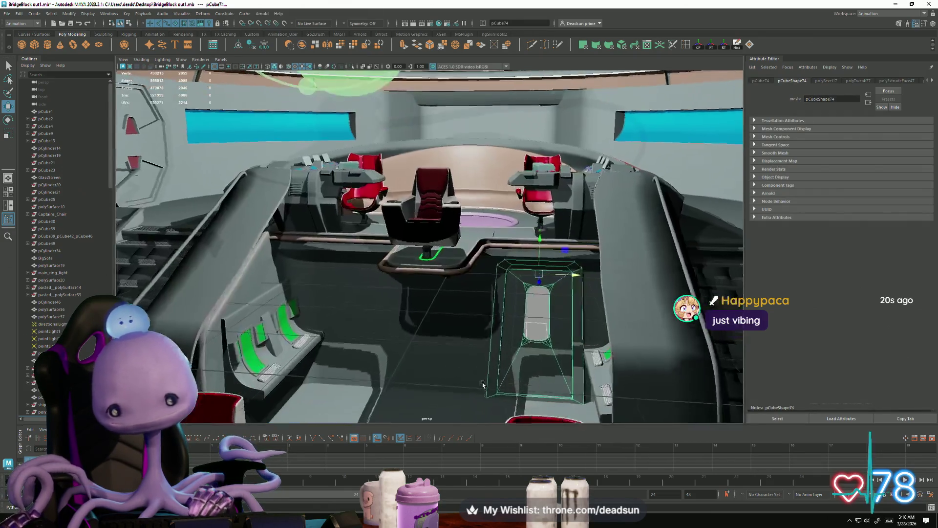
key(a)
alt+right_drag(469, 331, 554, 322)
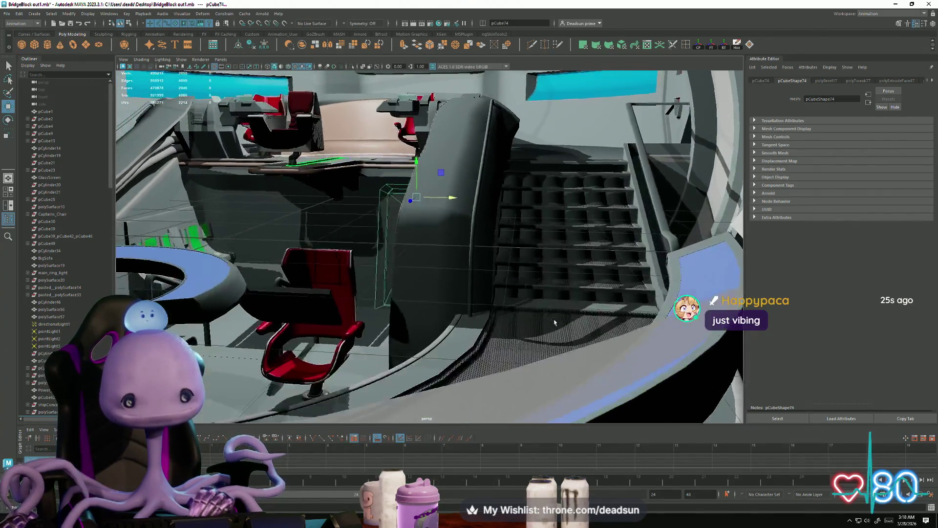
alt+drag(554, 322, 299, 284)
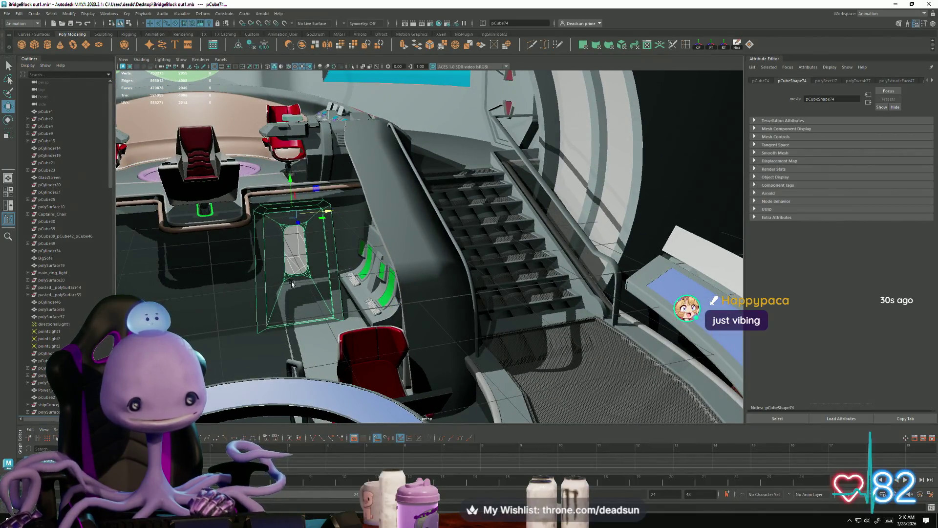
mouse_move(292, 285)
alt+right_down()
mouse_move(233, 324)
mouse_move(486, 317)
alt+right_up()
mouse_move(486, 316)
alt+mouse_down()
mouse_move(485, 337)
mouse_move(447, 335)
alt+mouse_up()
alt+drag(548, 356, 602, 376)
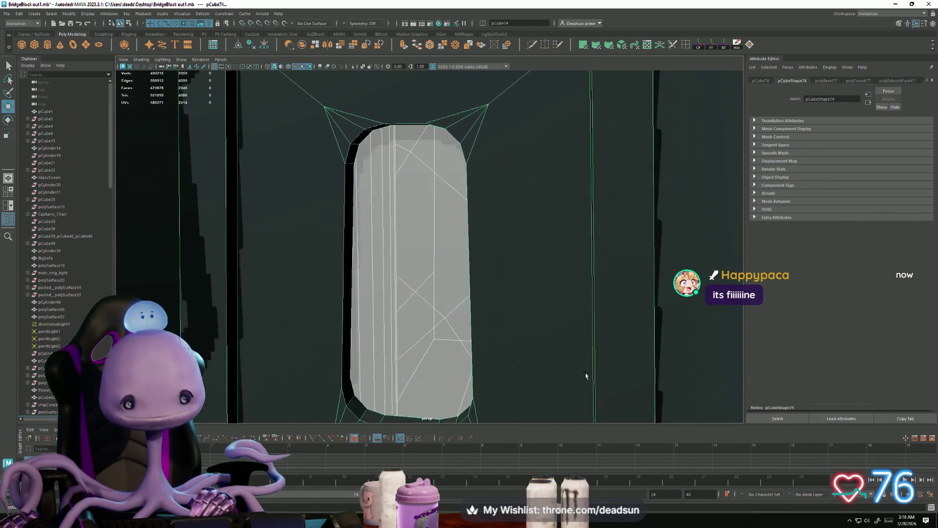
- Frame the curved blue-topped desk and orbit above it to look across the ring
alt+drag(447, 348, 406, 348)
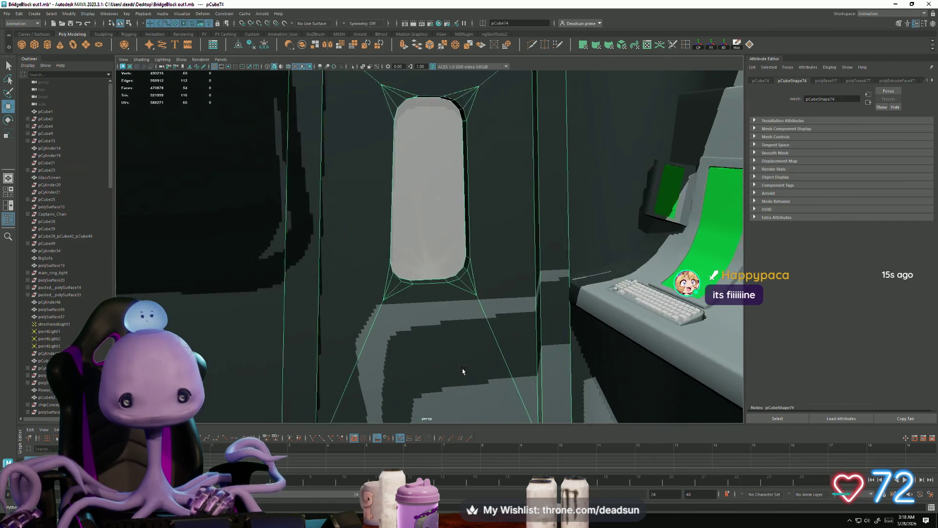
mouse_move(463, 370)
alt+mouse_down()
mouse_move(418, 355)
mouse_move(575, 345)
alt+mouse_up()
alt+drag(500, 352, 371, 346)
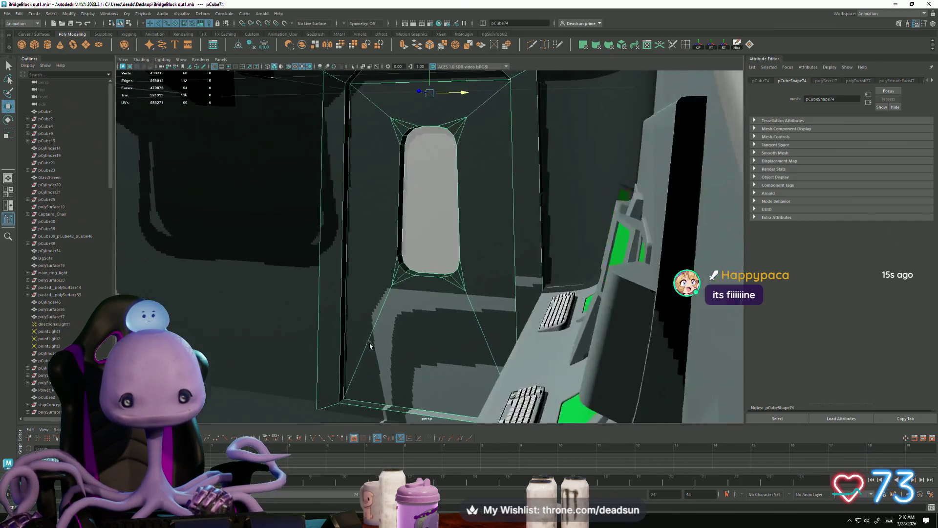
mouse_move(407, 347)
alt+right_down()
mouse_move(320, 371)
mouse_move(346, 389)
alt+right_up()
alt+right_drag(418, 344, 425, 345)
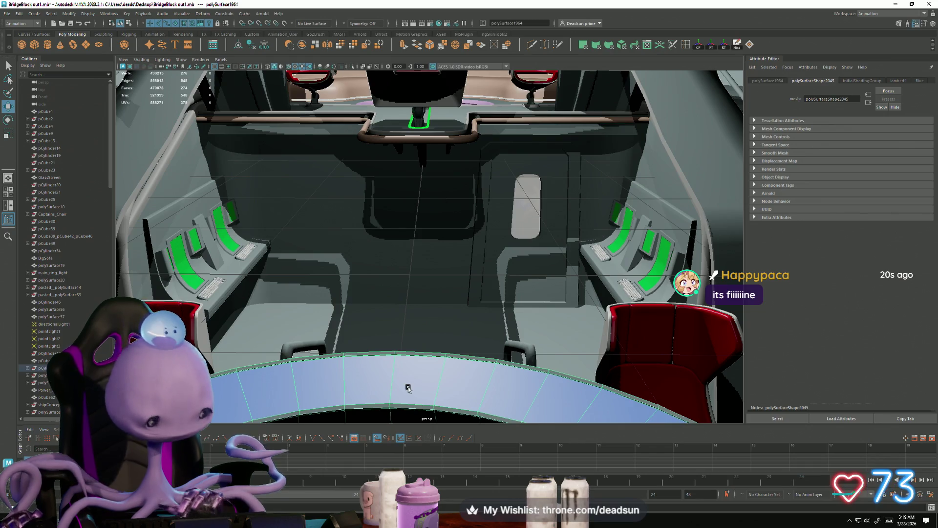
key(f)
mouse_move(408, 388)
alt+mouse_down()
mouse_move(447, 400)
mouse_move(549, 373)
alt+mouse_up()
mouse_move(549, 373)
alt+right_down()
mouse_move(430, 339)
mouse_move(471, 377)
alt+right_up()
mouse_move(452, 388)
alt+mouse_down()
mouse_move(547, 393)
mouse_move(570, 383)
mouse_move(579, 394)
alt+mouse_up()
- Frame the bridge floor and orbit to face the captain's chair between the two red chairs
click(519, 392)
alt+right_drag(580, 394, 332, 320)
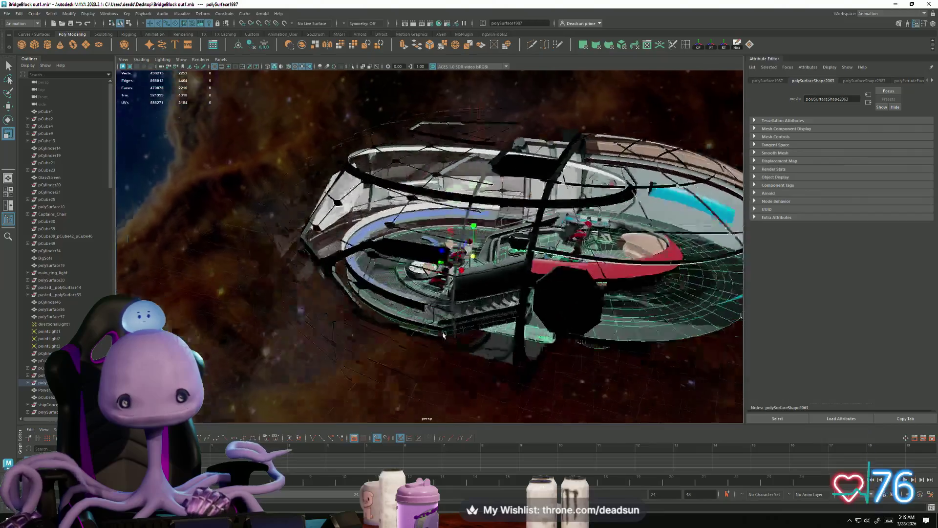
key(f)
mouse_move(478, 327)
alt+mouse_down()
mouse_move(355, 323)
mouse_move(406, 342)
mouse_move(383, 342)
mouse_move(391, 353)
mouse_move(375, 361)
mouse_move(477, 348)
alt+mouse_up()
scroll(372, 330, up, 10)
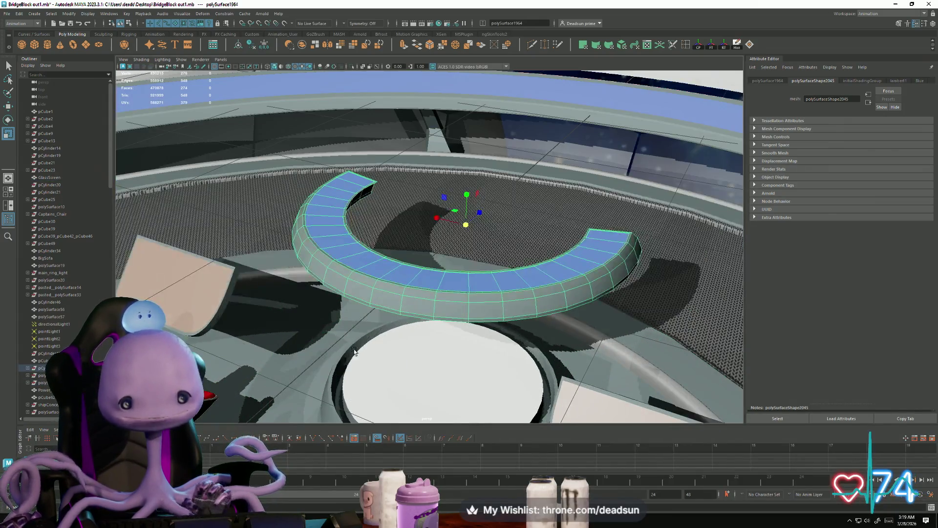
mouse_move(354, 350)
alt+mouse_down()
mouse_move(496, 359)
mouse_move(529, 303)
alt+mouse_up()
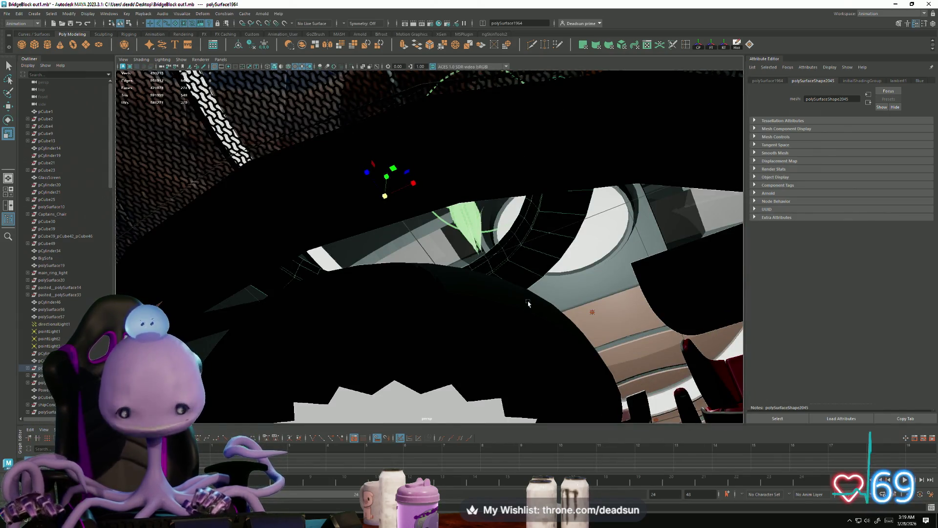
mouse_move(570, 235)
alt+mouse_down()
mouse_move(505, 233)
mouse_move(489, 274)
mouse_move(532, 340)
alt+mouse_up()
scroll(512, 323, up, 3)
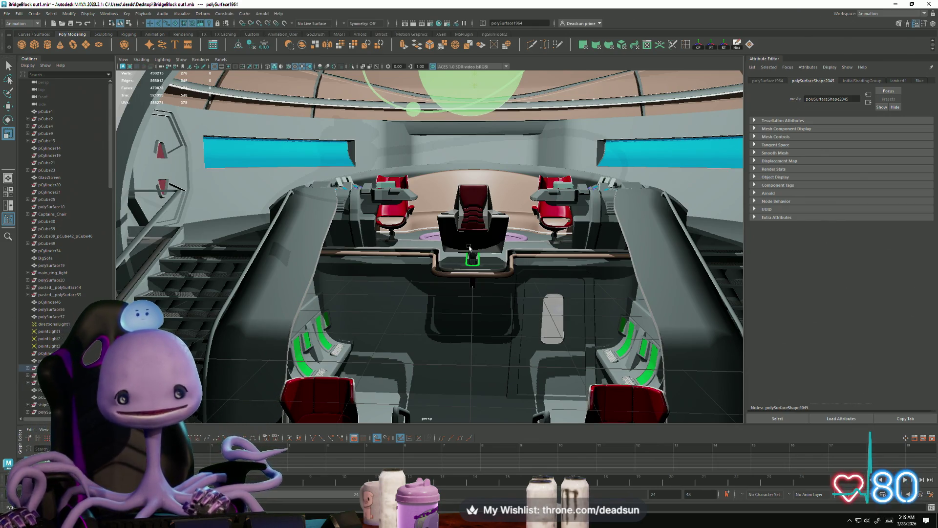
- Frame the captain's chair, close in on the joystick console, then pull out to the red chair
key(f)
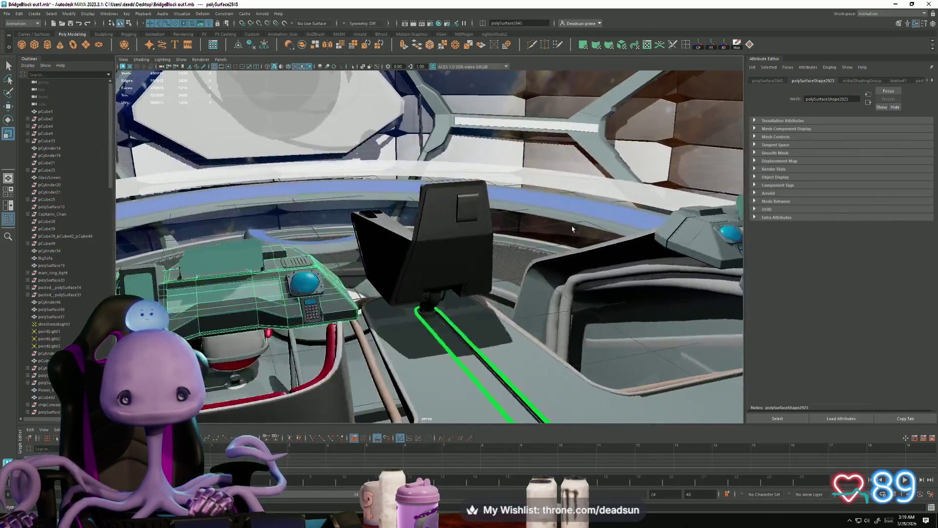
alt+drag(572, 229, 516, 325)
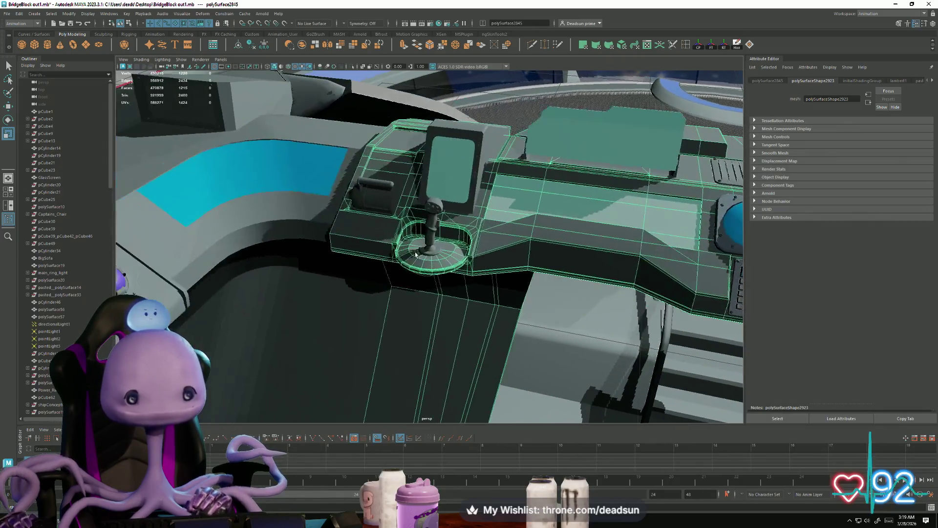
scroll(399, 334, up, 3)
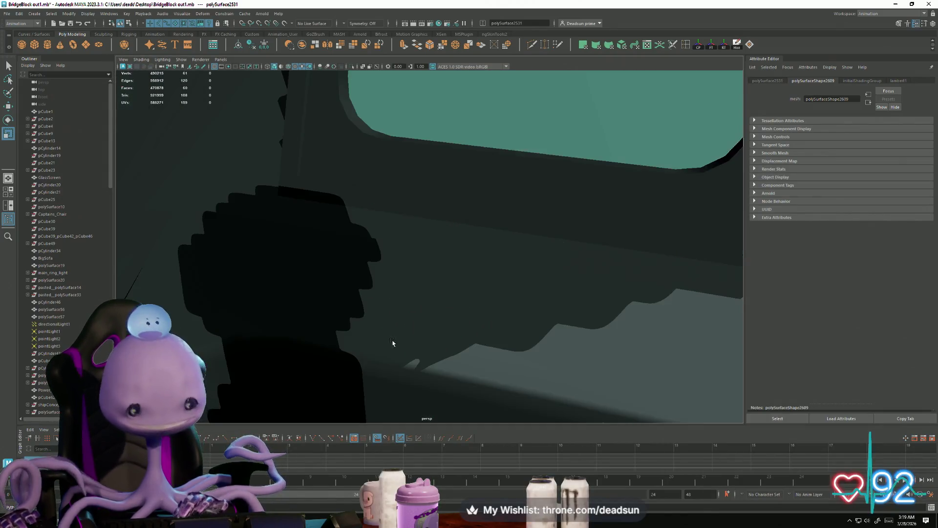
scroll(391, 342, down, 2)
mouse_move(394, 339)
alt+mouse_down()
mouse_move(477, 320)
mouse_move(419, 341)
alt+mouse_up()
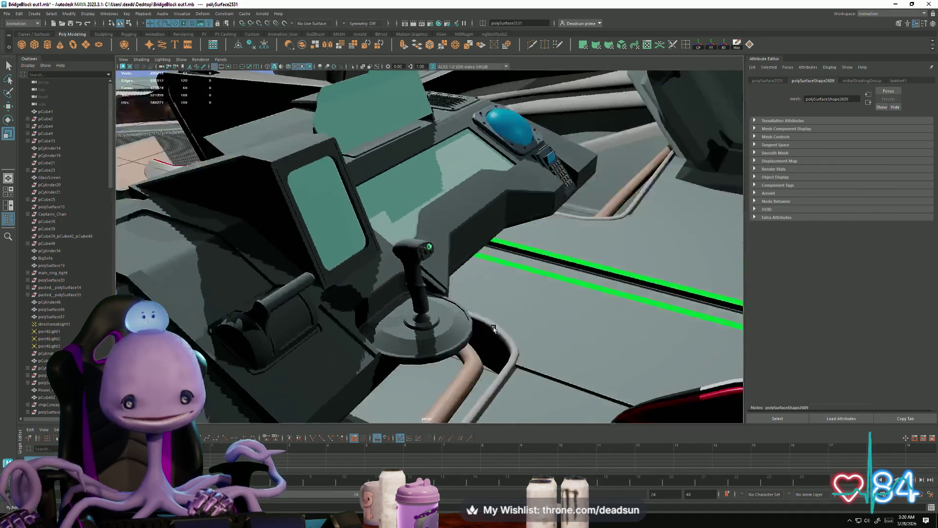
mouse_move(493, 329)
alt+mouse_down()
mouse_move(489, 312)
mouse_move(507, 274)
alt+mouse_up()
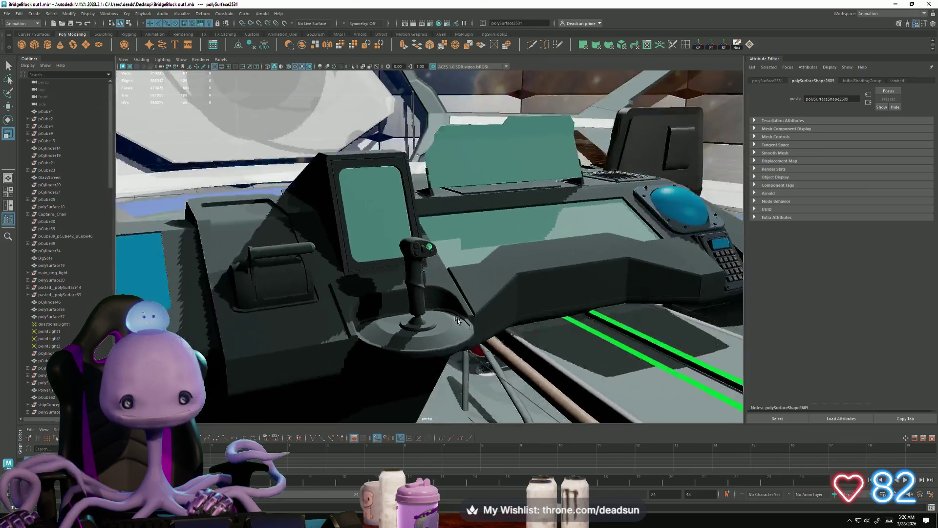
scroll(507, 275, up, 2)
scroll(539, 321, down, 3)
mouse_move(539, 320)
alt+mouse_down()
mouse_move(317, 340)
mouse_move(221, 331)
mouse_move(286, 333)
mouse_move(272, 331)
mouse_move(330, 359)
mouse_move(535, 259)
mouse_move(395, 323)
mouse_move(243, 351)
mouse_move(323, 327)
alt+mouse_up()
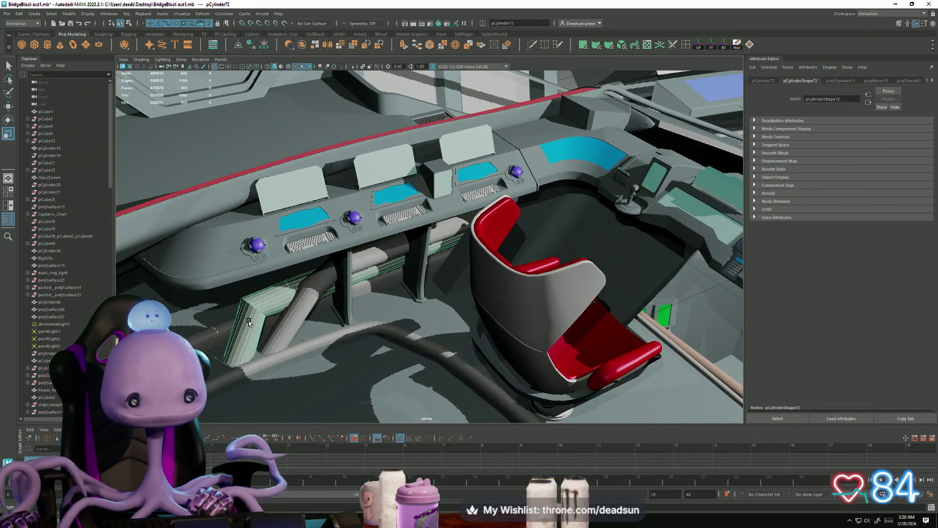
- Switch to edge mode, select the support strut, and tumble in close on the trackball console
right_drag(251, 297, 253, 294)
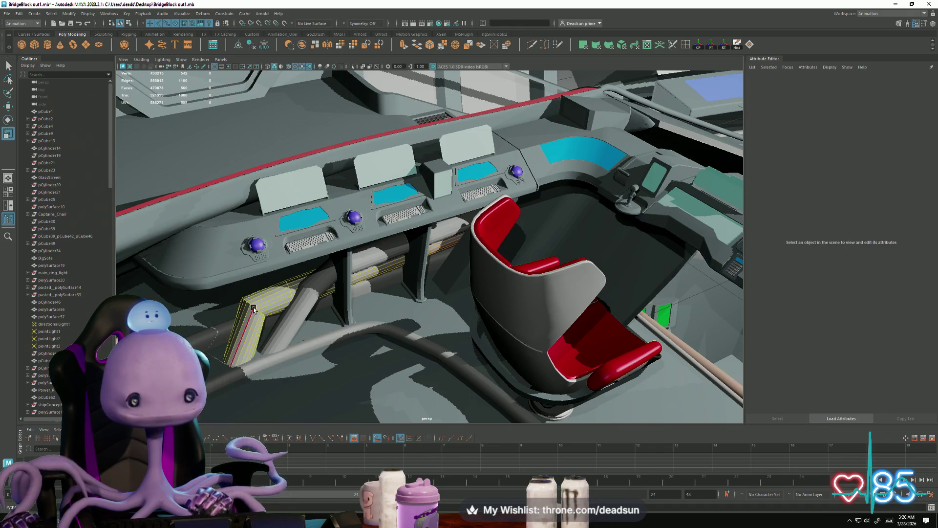
click(283, 292)
alt+drag(333, 332, 522, 354)
alt+right_drag(523, 354, 588, 381)
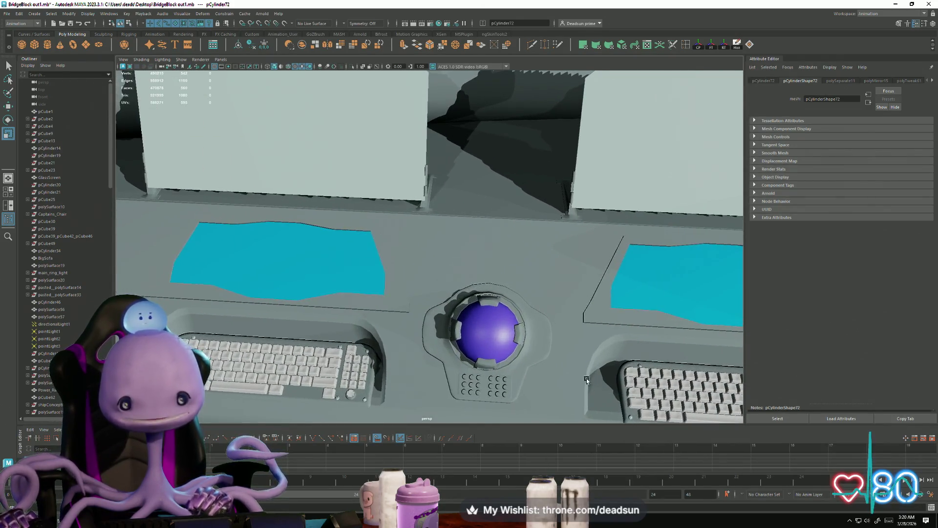
alt+drag(588, 381, 536, 320)
scroll(536, 320, up, 5)
mouse_move(509, 359)
alt+mouse_down()
mouse_move(511, 298)
mouse_move(410, 307)
mouse_move(276, 278)
mouse_move(410, 264)
mouse_move(543, 324)
mouse_move(379, 331)
mouse_move(440, 342)
mouse_move(463, 319)
mouse_move(410, 318)
alt+mouse_up()
scroll(477, 322, down, 3)
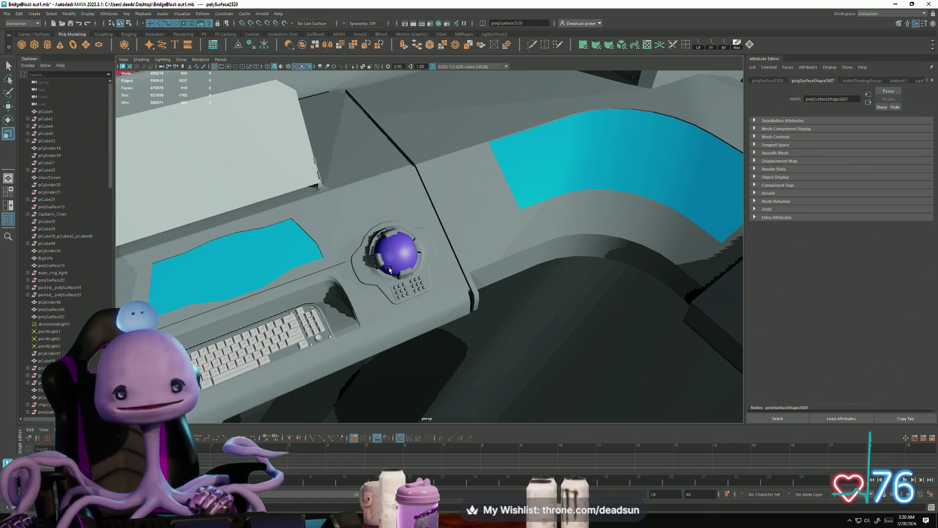
- Select the trackball mesh, orbit around it, then select the whole console mesh
mouse_move(380, 274)
alt+mouse_down()
mouse_move(385, 336)
mouse_move(404, 350)
mouse_move(444, 335)
mouse_move(448, 318)
mouse_move(430, 346)
alt+mouse_up()
alt+right_drag(430, 346, 489, 395)
scroll(548, 414, down, 2)
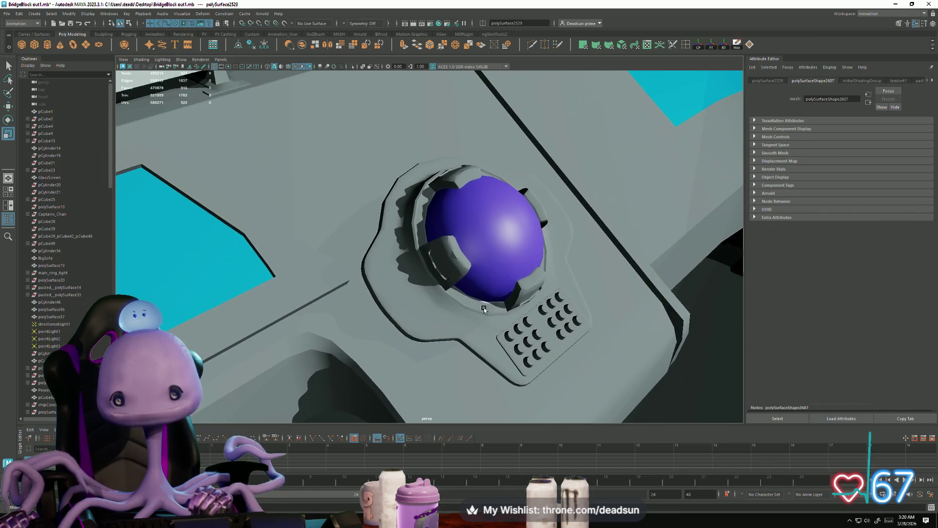
click(489, 230)
mouse_move(489, 230)
alt+mouse_down()
mouse_move(445, 316)
mouse_move(331, 344)
mouse_move(399, 389)
alt+mouse_up()
scroll(445, 317, down, 5)
click(443, 325)
- Orbit out to the joystick console and chairs, then centre and select the purple trackball module
scroll(331, 343, up, 3)
scroll(399, 388, up, 2)
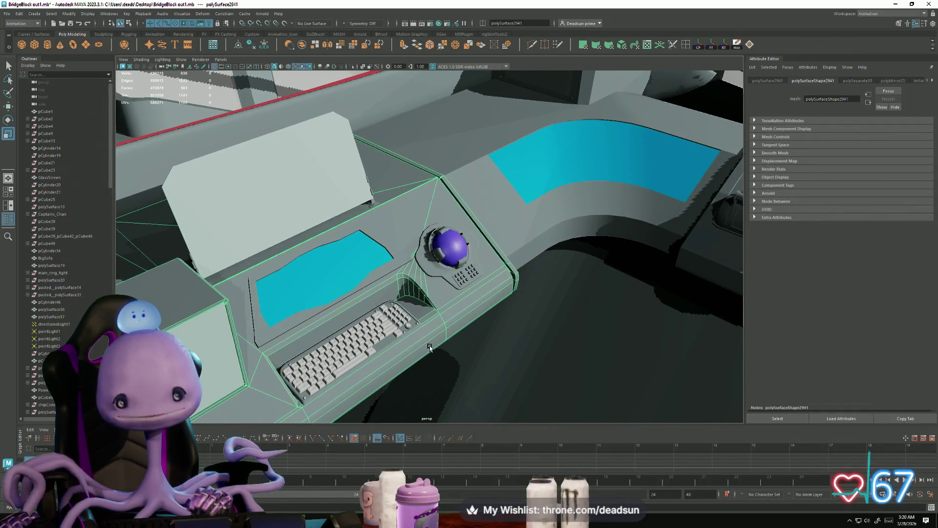
alt+drag(447, 357, 384, 365)
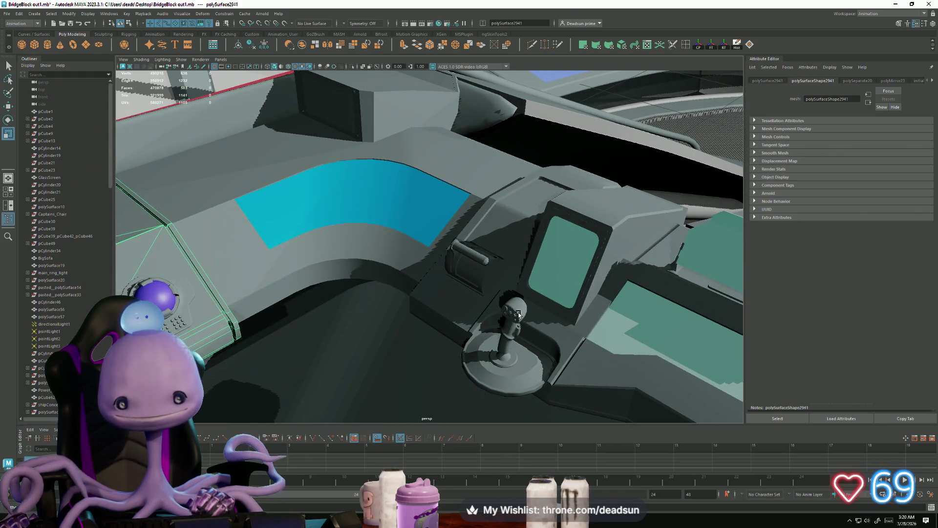
scroll(521, 316, down, 5)
mouse_move(489, 320)
alt+mouse_down()
mouse_move(413, 331)
mouse_move(364, 322)
mouse_move(443, 321)
mouse_move(444, 329)
alt+mouse_up()
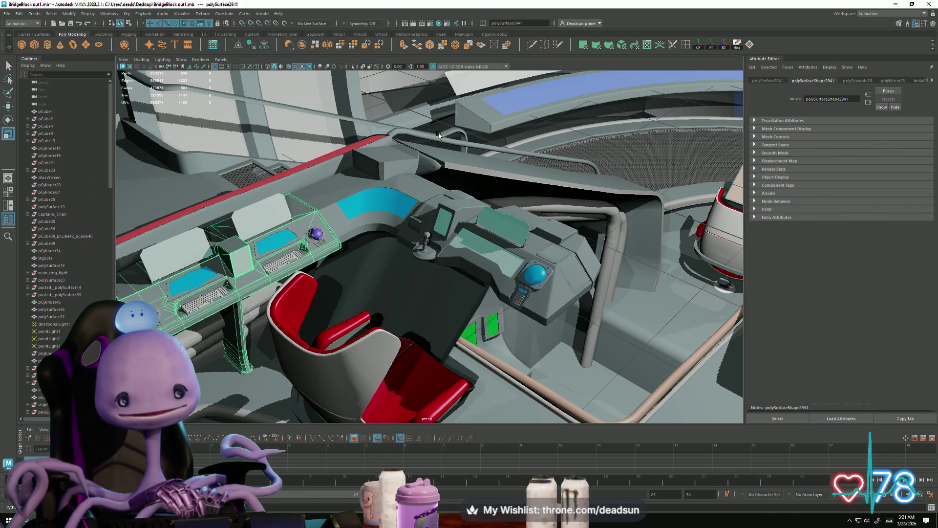
scroll(439, 135, down, 5)
alt+middle_drag(421, 186, 403, 227)
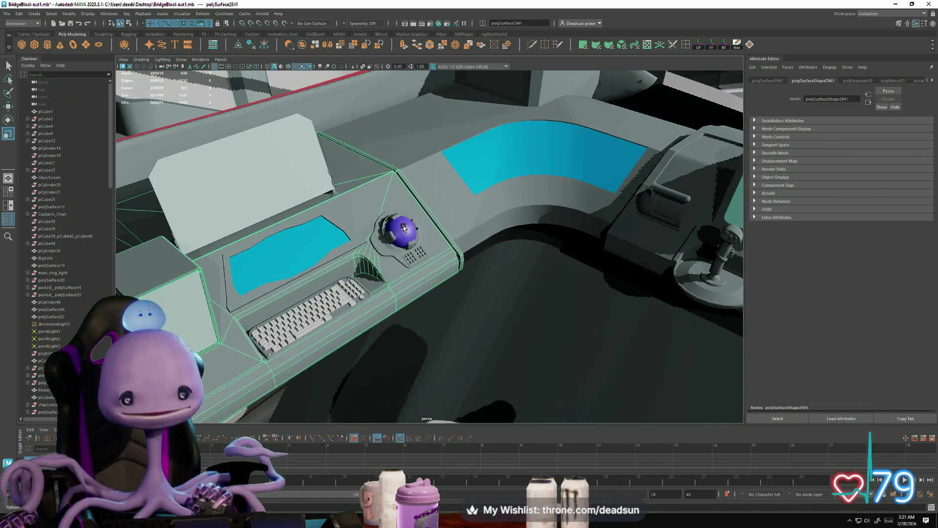
click(404, 227)
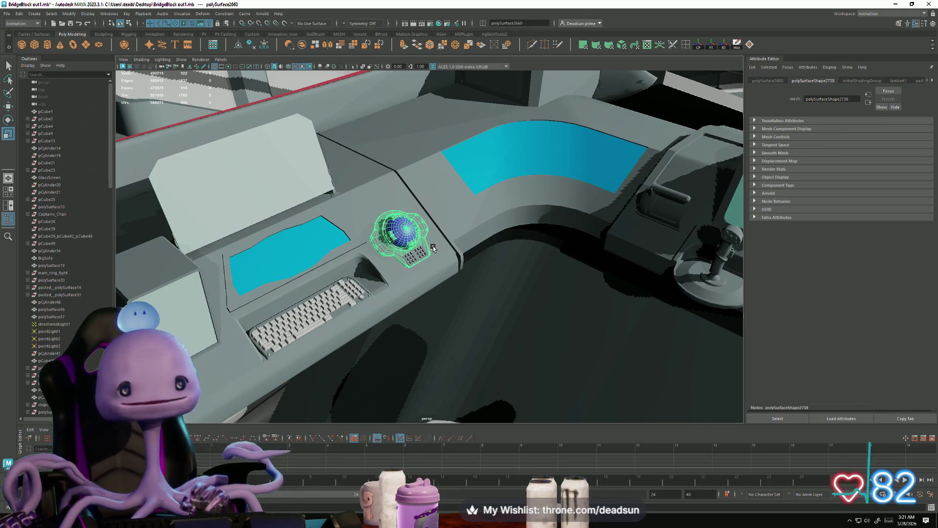
- Frame the selected trackball module and look down on it from above
scroll(433, 248, up, 5)
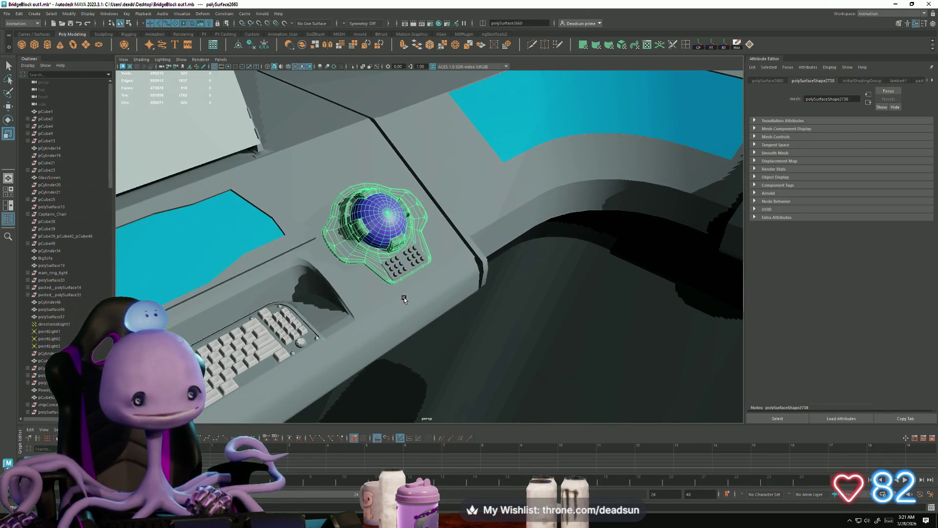
scroll(400, 294, down, 4)
scroll(386, 264, up, 6)
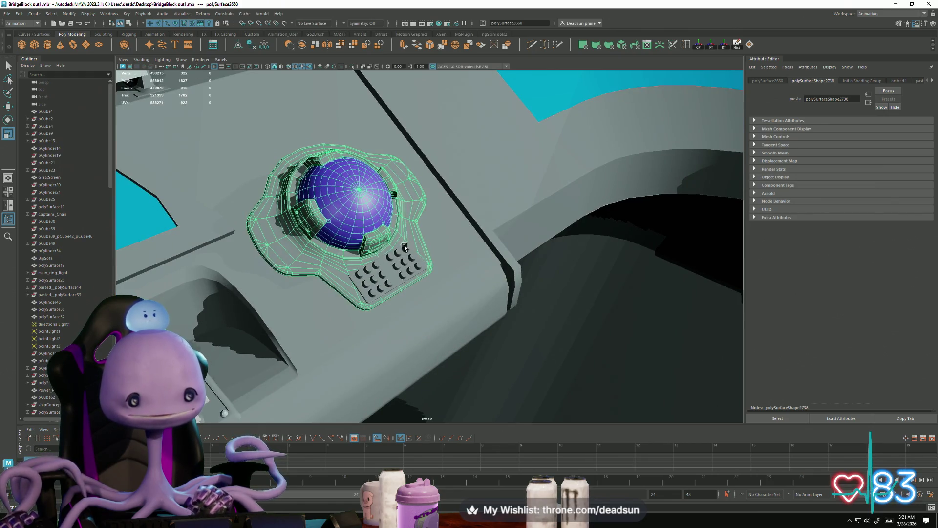
scroll(387, 279, down, 8)
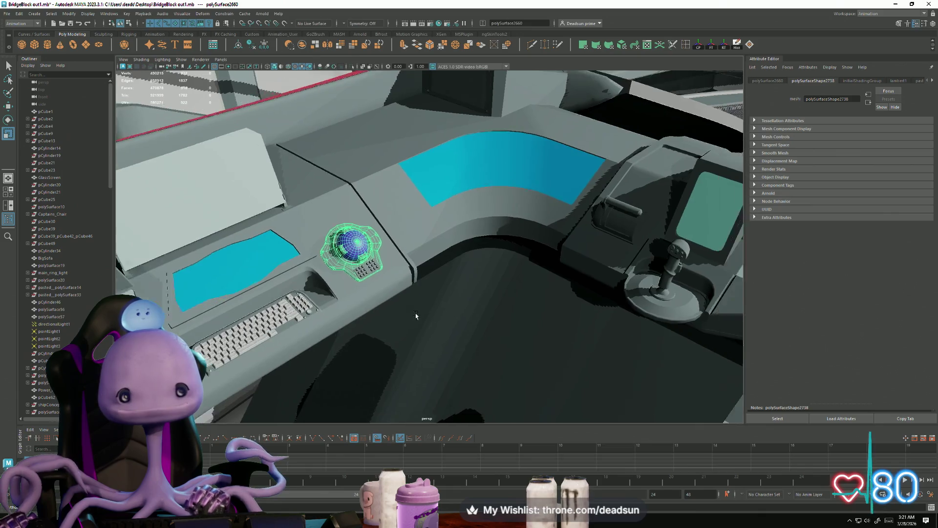
scroll(416, 315, down, 5)
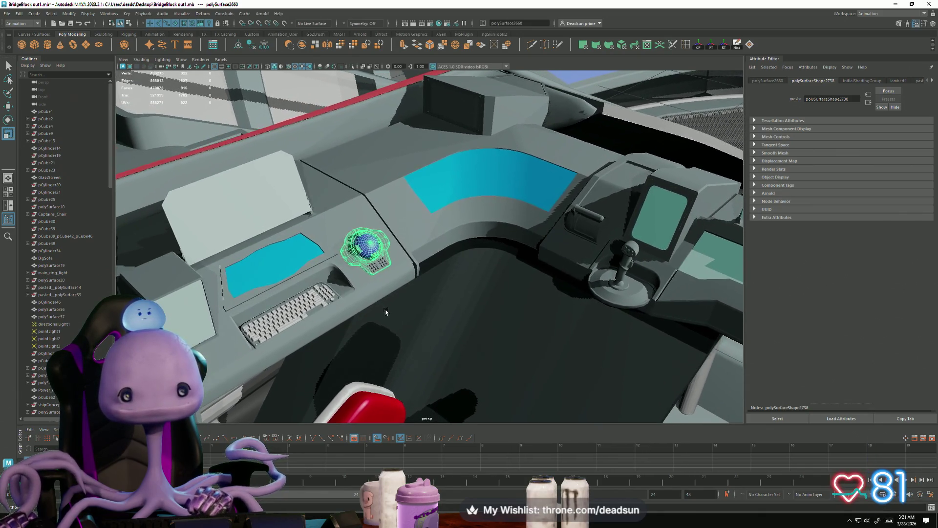
scroll(386, 313, up, 4)
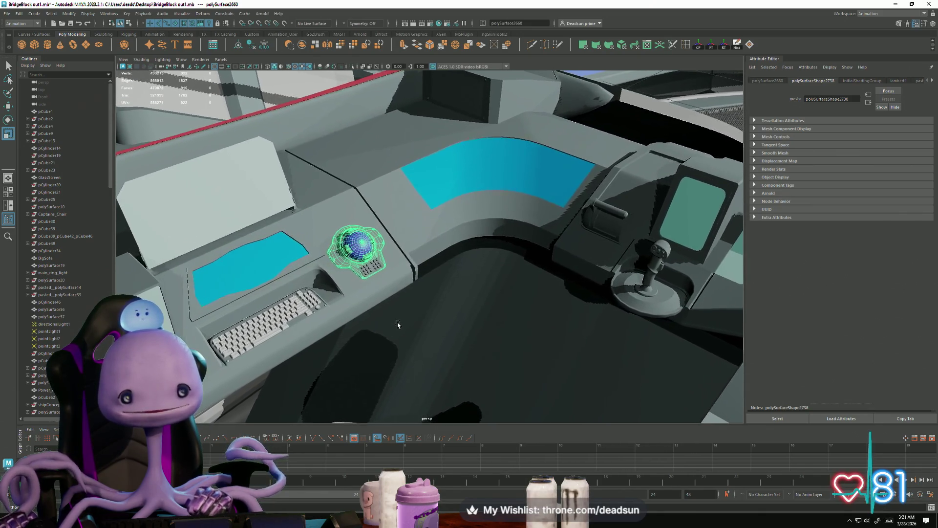
scroll(386, 337, up, 1)
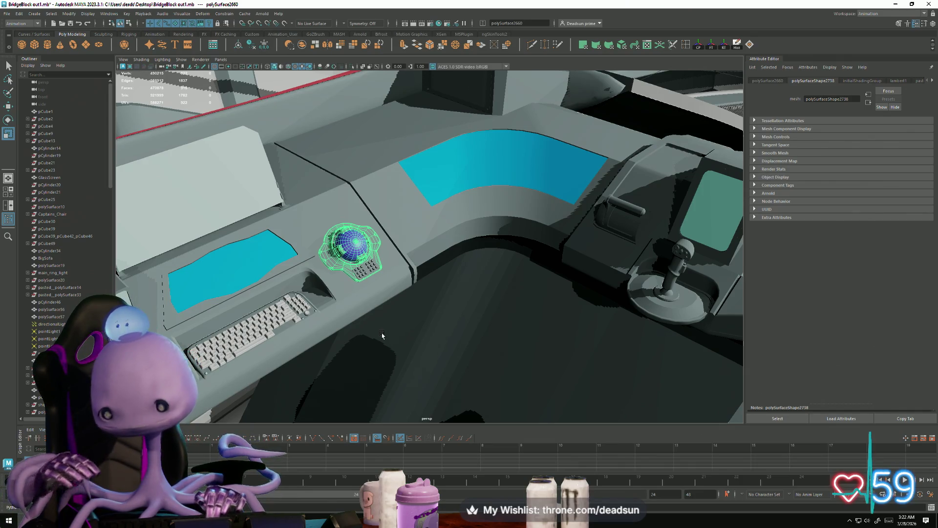
key(f)
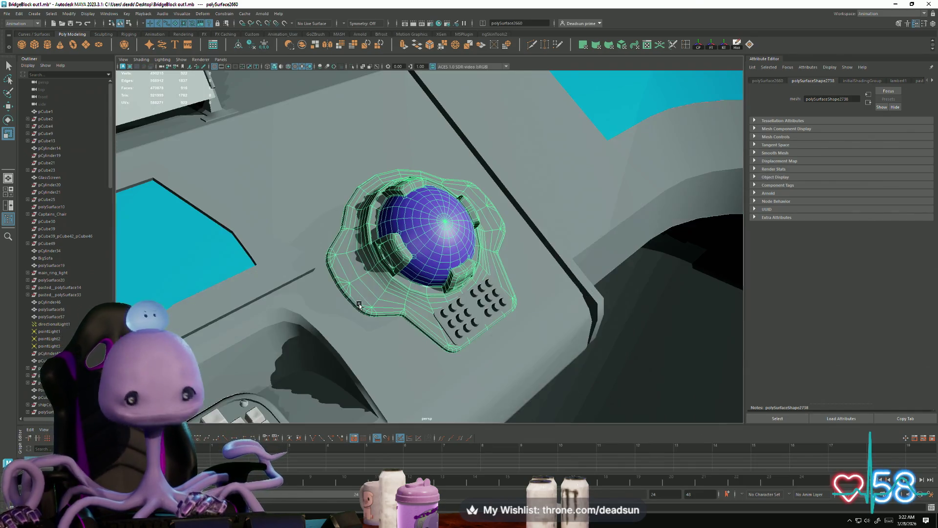
mouse_move(425, 304)
alt+mouse_down()
mouse_move(423, 251)
mouse_move(513, 338)
mouse_move(478, 342)
mouse_move(473, 367)
mouse_move(401, 346)
mouse_move(398, 336)
mouse_move(420, 331)
mouse_move(420, 341)
mouse_move(411, 339)
mouse_move(472, 319)
mouse_move(435, 347)
mouse_move(449, 338)
mouse_move(464, 348)
alt+mouse_up()
scroll(422, 251, down, 5)
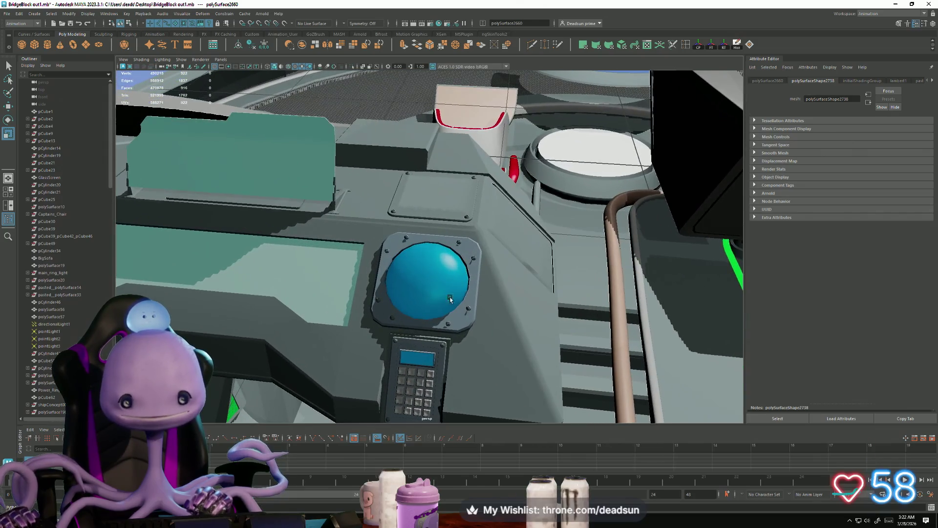
- Frame the blue trackball dome, then orbit to the console with keypad, screens and joystick
click(378, 340)
key(f)
alt+right_drag(464, 347, 290, 363)
alt+drag(290, 363, 341, 358)
mouse_move(341, 358)
alt+right_down()
mouse_move(318, 309)
mouse_move(391, 352)
mouse_move(520, 396)
mouse_move(464, 376)
alt+right_up()
alt+drag(464, 377, 323, 316)
mouse_move(323, 317)
alt+right_down()
mouse_move(660, 380)
mouse_move(465, 321)
mouse_move(551, 267)
alt+right_up()
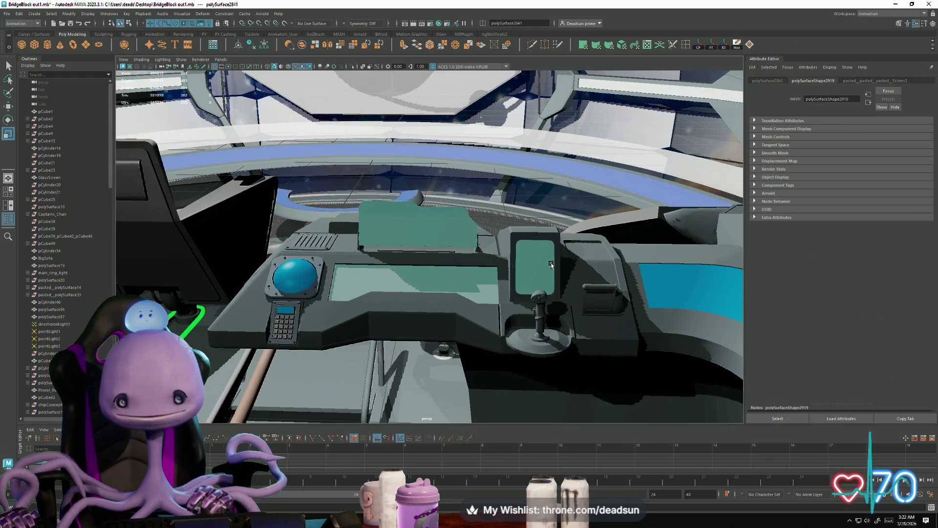
alt+drag(532, 260, 484, 323)
click(506, 257)
mouse_move(506, 257)
alt+right_down()
mouse_move(502, 351)
mouse_move(402, 275)
mouse_move(278, 293)
alt+right_up()
click(401, 275)
mouse_move(278, 293)
alt+mouse_down()
mouse_move(276, 273)
mouse_move(273, 284)
alt+mouse_up()
click(334, 272)
mouse_move(334, 271)
alt+right_down()
mouse_move(412, 350)
mouse_move(424, 348)
alt+right_up()
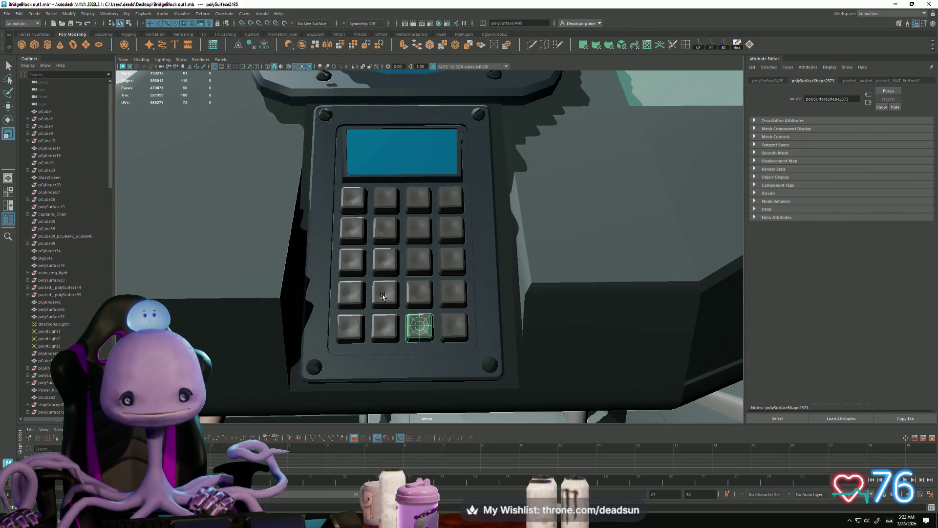
click(385, 326)
click(349, 272)
click(350, 328)
shift+click(383, 214)
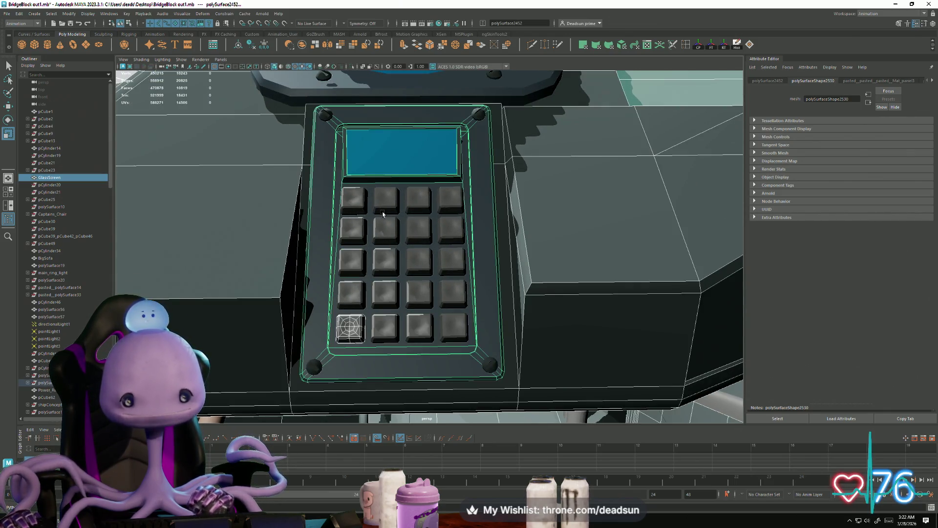
click(381, 204)
scroll(392, 269, down, 5)
mouse_move(425, 303)
alt+mouse_down()
mouse_move(458, 320)
mouse_move(526, 312)
mouse_move(467, 303)
mouse_move(419, 336)
mouse_move(518, 342)
alt+mouse_up()
alt+right_drag(518, 342, 762, 381)
mouse_move(762, 381)
alt+mouse_down()
mouse_move(316, 356)
mouse_move(397, 352)
alt+mouse_up()
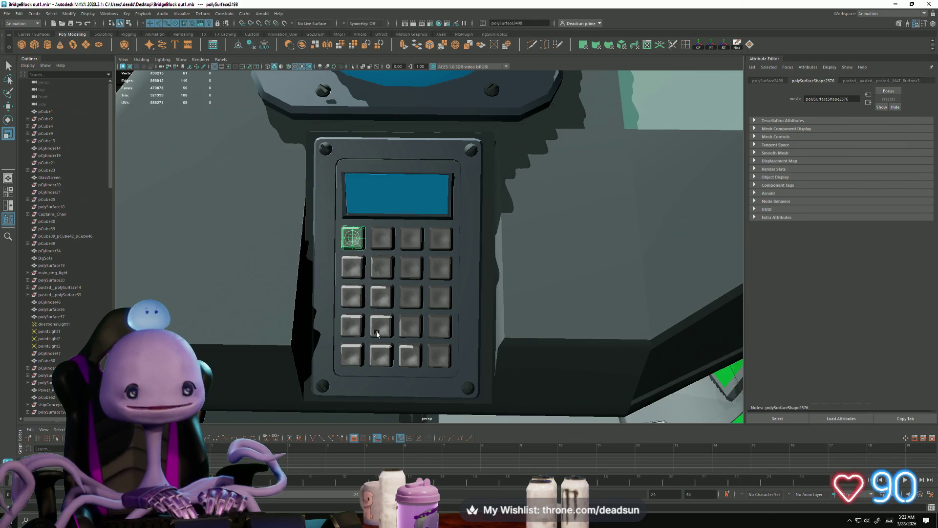
click(380, 190)
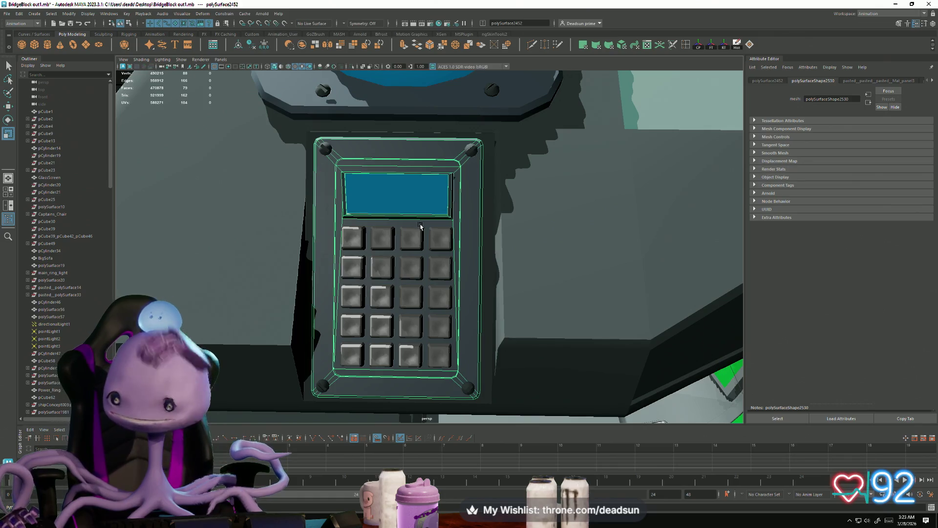
key(bracketleft)
key(bracketright)
key(bracketleft)
key(bracketleft)
alt+drag(280, 248, 391, 306)
alt+right_drag(391, 308, 560, 430)
key(bracketleft)
mouse_move(433, 358)
alt+mouse_down()
mouse_move(362, 327)
mouse_move(489, 327)
mouse_move(342, 319)
mouse_move(374, 283)
alt+mouse_up()
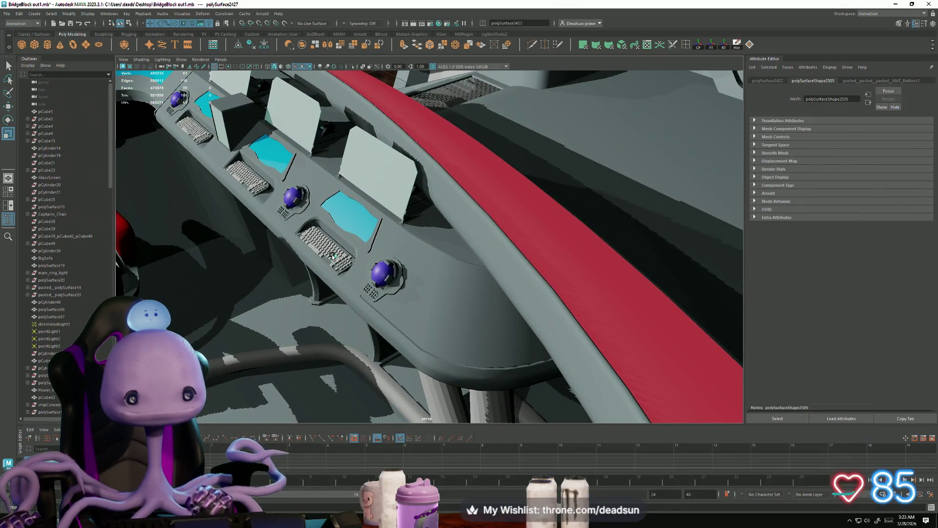
alt+right_drag(323, 313, 353, 351)
mouse_move(353, 350)
alt+mouse_down()
mouse_move(366, 331)
mouse_move(446, 332)
mouse_move(450, 314)
mouse_move(423, 310)
mouse_move(429, 303)
mouse_move(468, 343)
alt+mouse_up()
alt+right_drag(468, 343, 458, 336)
click(522, 337)
scroll(543, 375, down, 5)
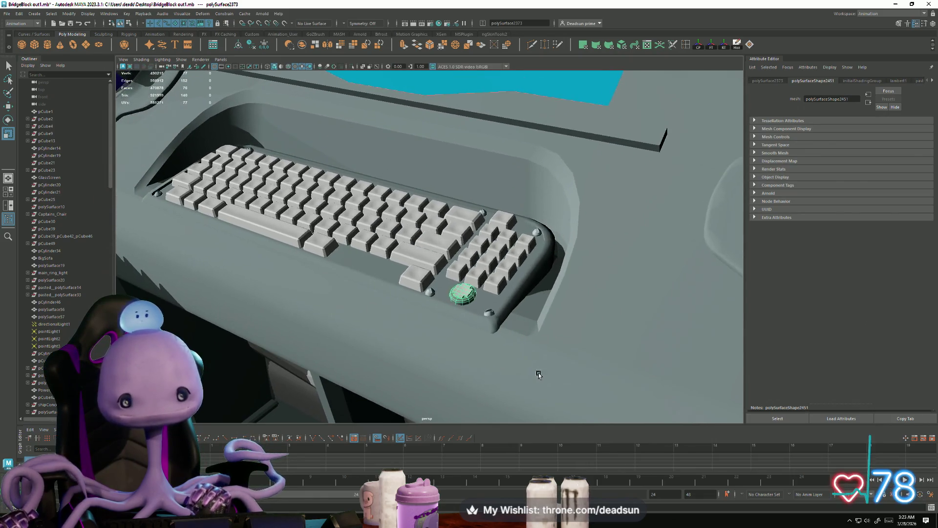
mouse_move(538, 374)
alt+mouse_down()
mouse_move(528, 377)
mouse_move(547, 391)
mouse_move(496, 383)
mouse_move(473, 360)
mouse_move(489, 387)
mouse_move(485, 271)
alt+mouse_up()
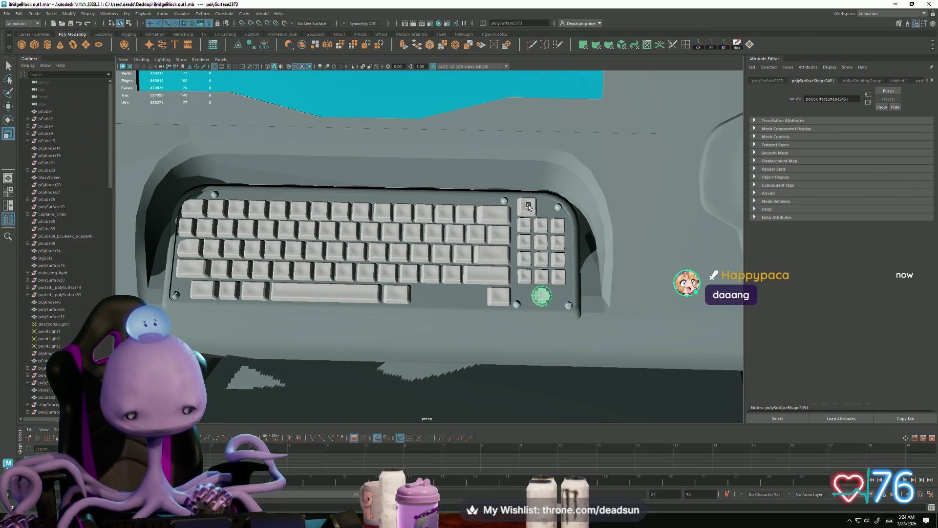
mouse_move(527, 210)
alt+right_down()
mouse_move(506, 216)
mouse_move(521, 315)
alt+right_up()
alt+drag(522, 315, 492, 302)
alt+right_drag(463, 295, 479, 312)
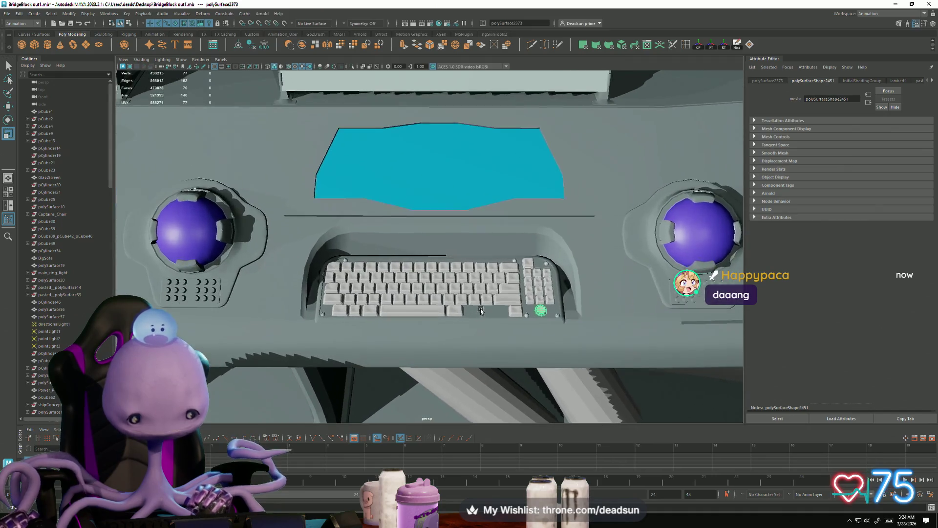
scroll(498, 315, down, 2)
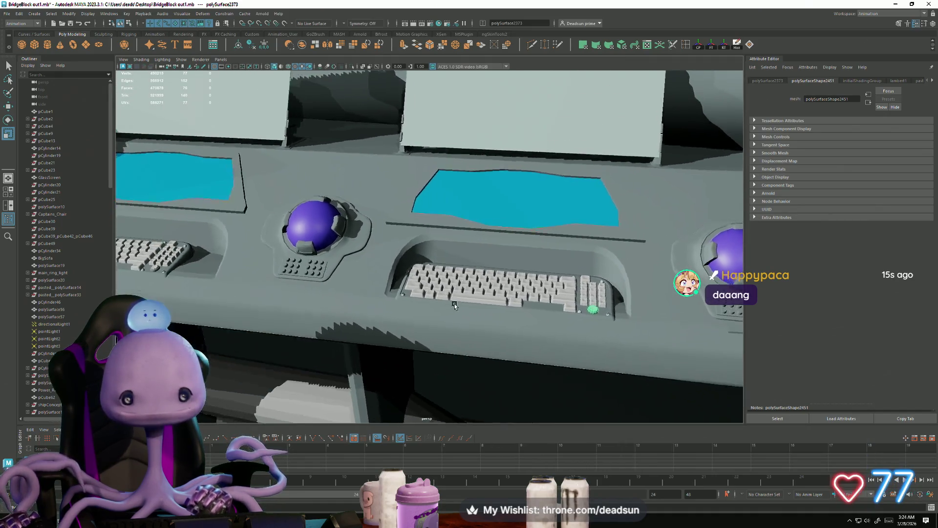
mouse_move(417, 303)
alt+mouse_down()
mouse_move(376, 321)
mouse_move(355, 266)
alt+mouse_up()
mouse_move(488, 221)
alt+mouse_down()
mouse_move(247, 279)
mouse_move(283, 280)
alt+mouse_up()
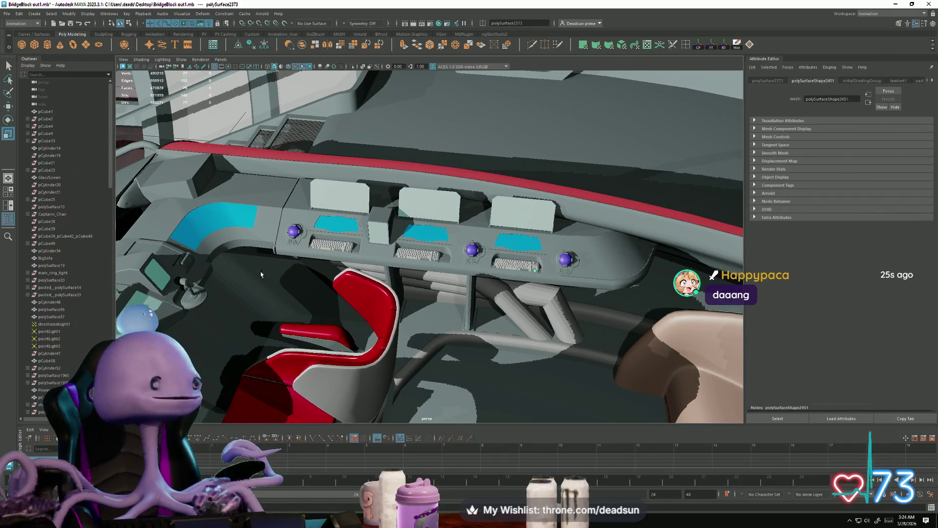
alt+drag(300, 226, 318, 202)
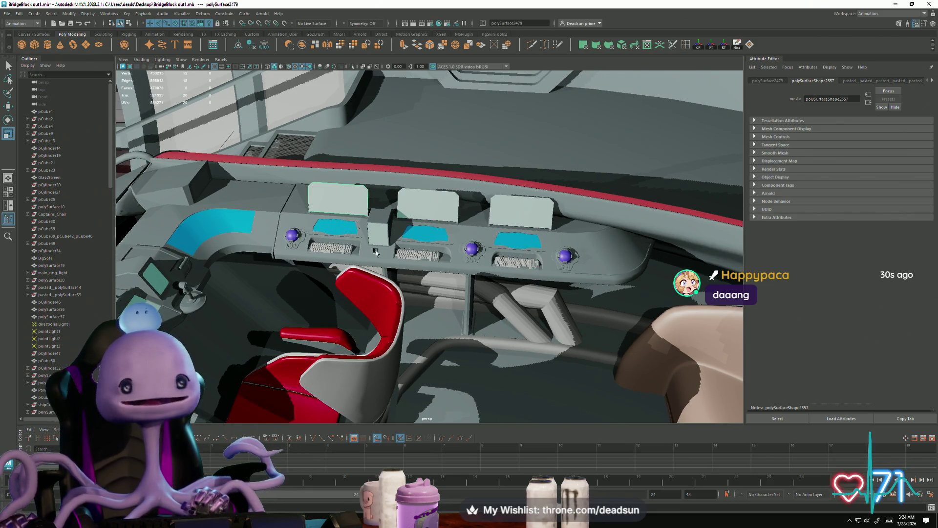
mouse_move(345, 258)
alt+mouse_down()
mouse_move(371, 283)
mouse_move(430, 293)
mouse_move(384, 277)
mouse_move(397, 304)
alt+mouse_up()
alt+right_drag(398, 304, 551, 383)
alt+drag(551, 382, 518, 334)
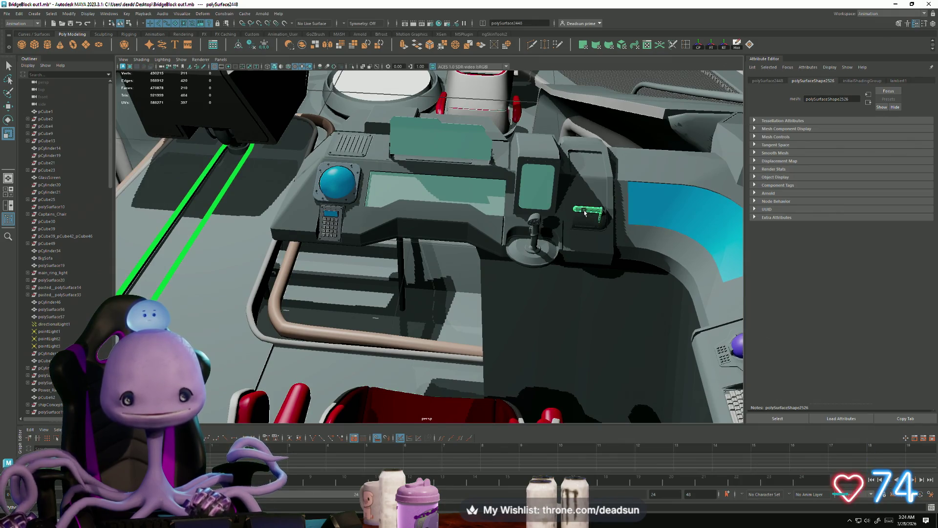
key(f)
scroll(578, 276, down, 5)
alt+right_drag(578, 276, 477, 324)
mouse_move(478, 324)
alt+mouse_down()
mouse_move(413, 321)
mouse_move(323, 337)
mouse_move(329, 367)
mouse_move(524, 297)
mouse_move(463, 320)
mouse_move(422, 322)
mouse_move(519, 316)
mouse_move(394, 301)
mouse_move(428, 333)
mouse_move(530, 310)
mouse_move(468, 319)
mouse_move(508, 300)
mouse_move(608, 295)
mouse_move(437, 304)
mouse_move(400, 287)
mouse_move(389, 314)
mouse_move(417, 195)
mouse_move(424, 267)
mouse_move(402, 289)
mouse_move(364, 377)
mouse_move(393, 339)
mouse_move(331, 351)
mouse_move(278, 310)
mouse_move(182, 316)
mouse_move(413, 308)
mouse_move(341, 310)
mouse_move(396, 332)
mouse_move(499, 343)
mouse_move(420, 342)
mouse_move(341, 324)
mouse_move(372, 326)
mouse_move(356, 326)
mouse_move(366, 337)
mouse_move(373, 321)
mouse_move(391, 319)
alt+mouse_up()
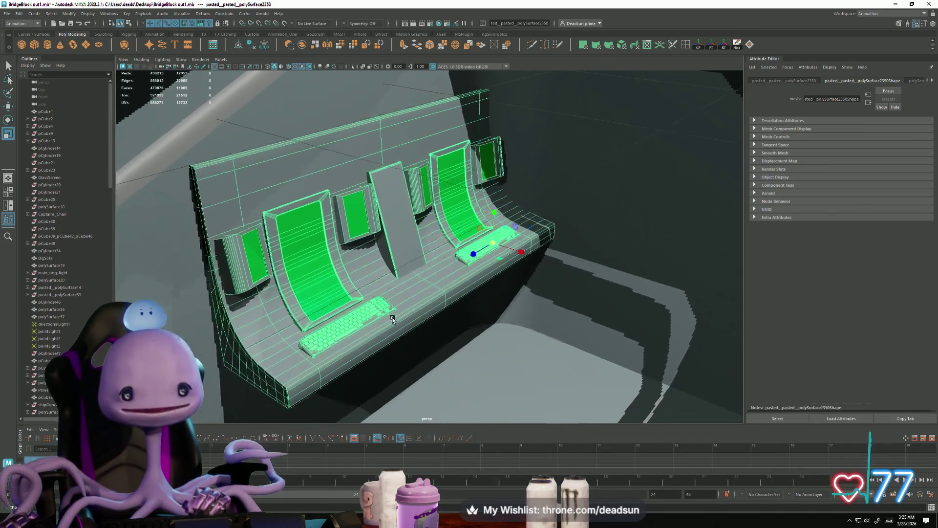
mouse_move(415, 327)
alt+right_down()
mouse_move(429, 345)
mouse_move(441, 339)
alt+right_up()
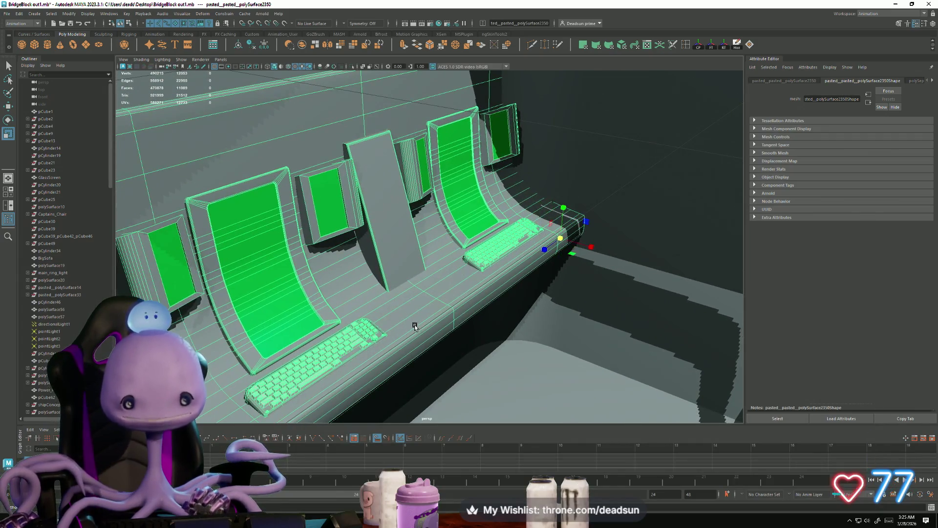
mouse_move(419, 363)
alt+mouse_down()
mouse_move(398, 373)
mouse_move(374, 353)
mouse_move(373, 335)
alt+mouse_up()
alt+right_drag(373, 336, 315, 282)
mouse_move(314, 282)
alt+mouse_down()
mouse_move(561, 294)
mouse_move(473, 306)
alt+mouse_up()
alt+right_drag(473, 306, 495, 254)
click(496, 255)
mouse_move(483, 274)
alt+mouse_down()
mouse_move(487, 326)
mouse_move(472, 332)
alt+mouse_up()
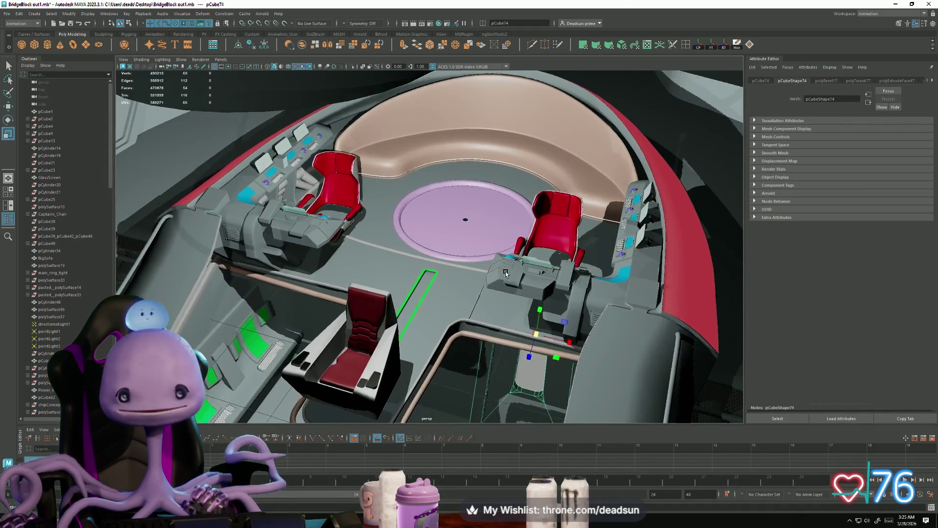
alt+right_drag(472, 332, 445, 342)
mouse_move(444, 342)
alt+mouse_down()
mouse_move(405, 355)
mouse_move(402, 328)
alt+mouse_up()
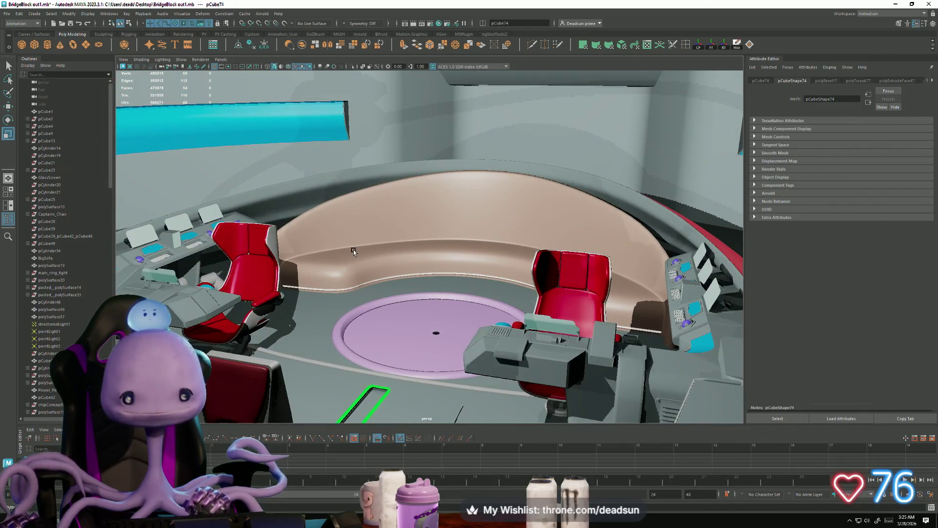
mouse_move(333, 246)
alt+mouse_down()
mouse_move(341, 237)
mouse_move(343, 247)
mouse_move(519, 252)
mouse_move(535, 320)
alt+mouse_up()
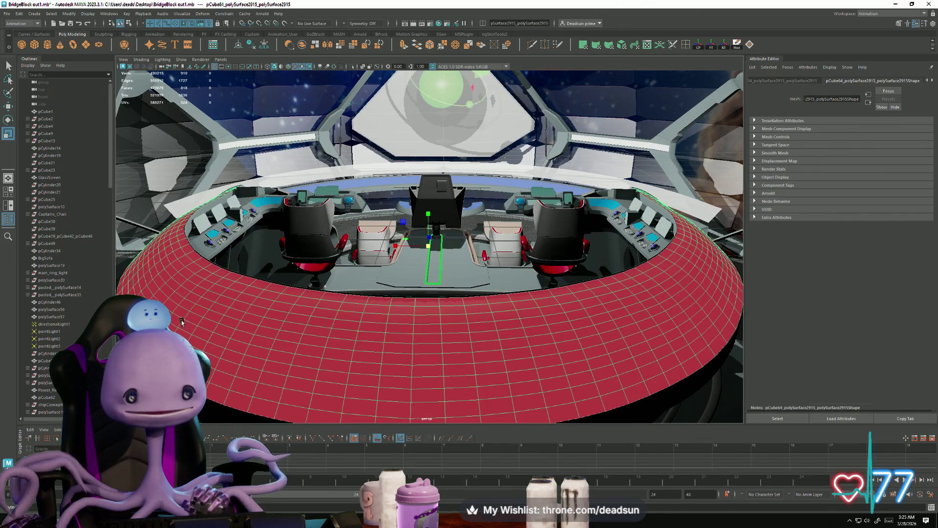
mouse_move(635, 297)
alt+mouse_down()
mouse_move(544, 321)
mouse_move(514, 349)
alt+mouse_up()
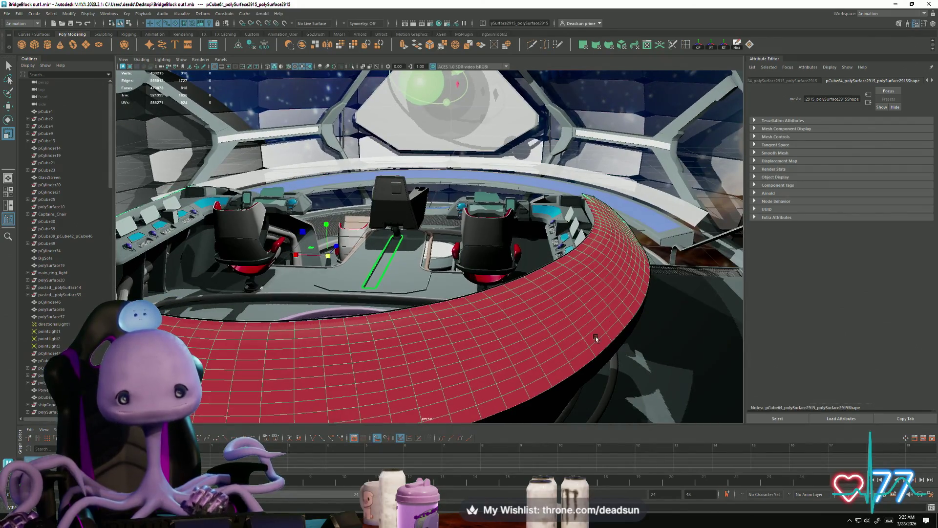
alt+drag(290, 384, 360, 396)
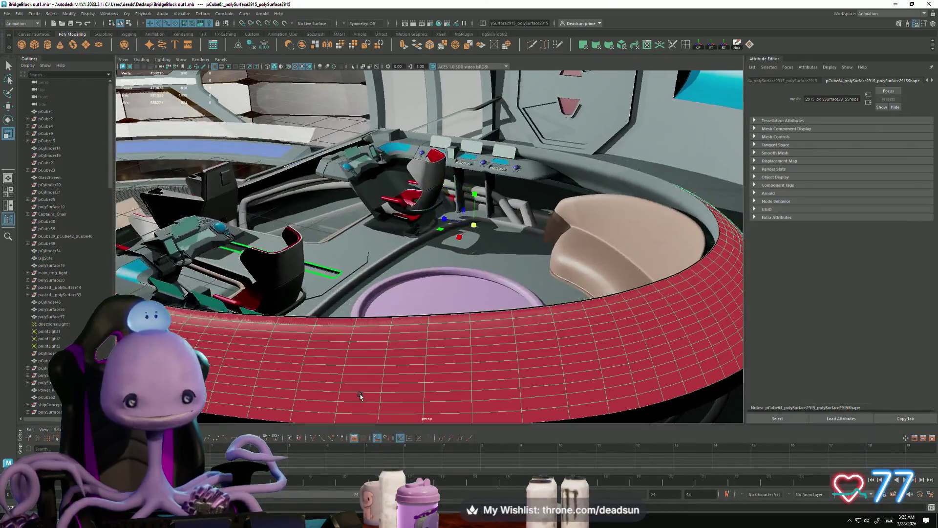
mouse_move(239, 373)
alt+mouse_down()
mouse_move(430, 361)
mouse_move(463, 399)
alt+mouse_up()
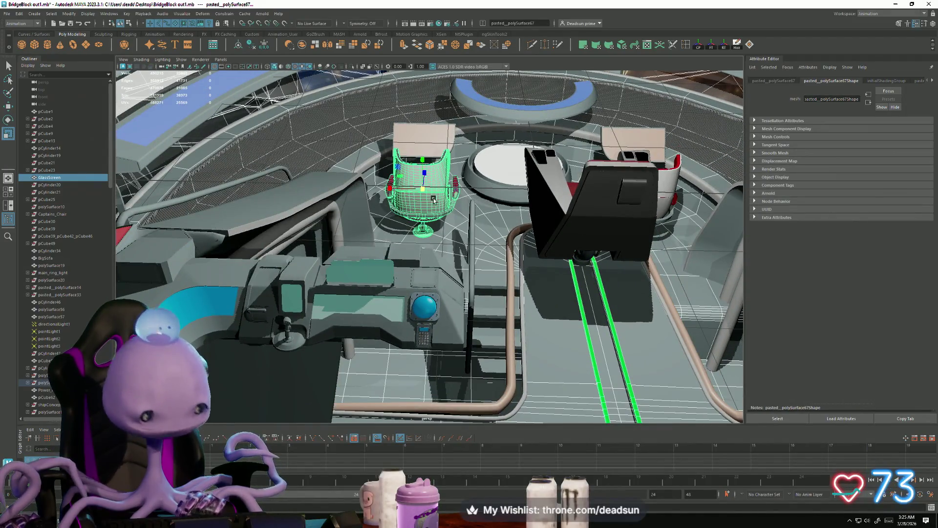
key(f)
mouse_move(429, 236)
alt+mouse_down()
mouse_move(432, 388)
mouse_move(443, 341)
mouse_move(473, 337)
mouse_move(415, 348)
mouse_move(427, 350)
alt+mouse_up()
mouse_move(425, 308)
alt+mouse_down()
mouse_move(443, 364)
mouse_move(355, 348)
mouse_move(419, 386)
mouse_move(442, 381)
mouse_move(409, 366)
mouse_move(359, 319)
mouse_move(241, 295)
mouse_move(356, 389)
mouse_move(367, 332)
alt+mouse_up()
mouse_move(412, 297)
alt+mouse_down()
mouse_move(352, 346)
mouse_move(463, 202)
alt+mouse_up()
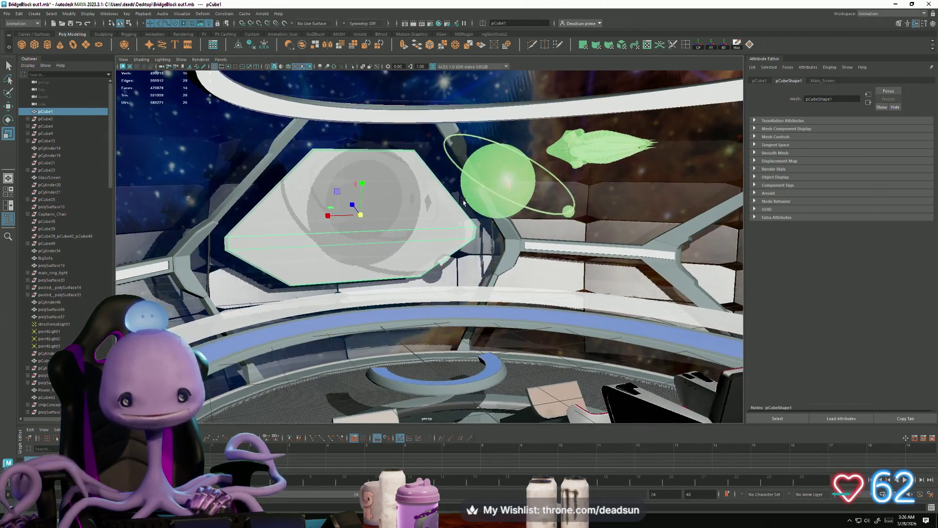
alt+drag(492, 269, 484, 218)
alt+drag(405, 362, 412, 326)
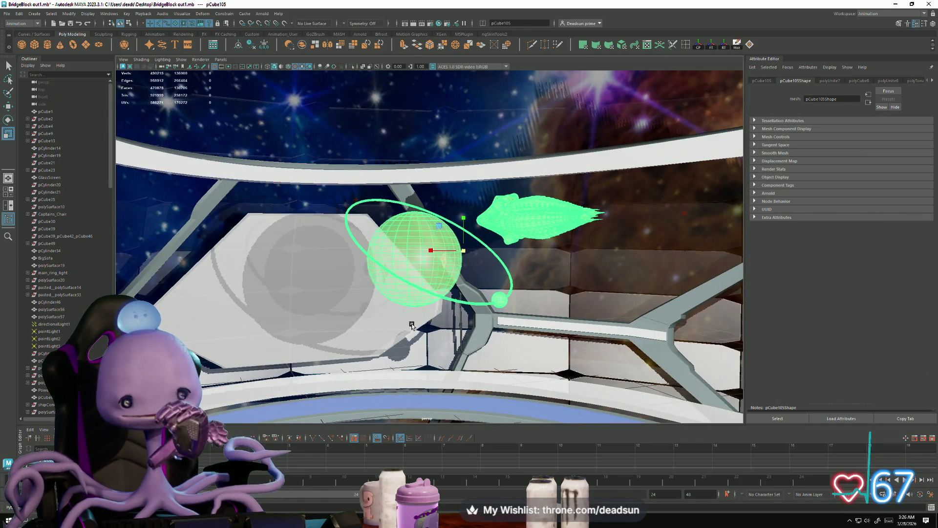
mouse_move(554, 308)
alt+mouse_down()
mouse_move(459, 306)
mouse_move(405, 332)
mouse_move(333, 348)
mouse_move(246, 232)
alt+mouse_up()
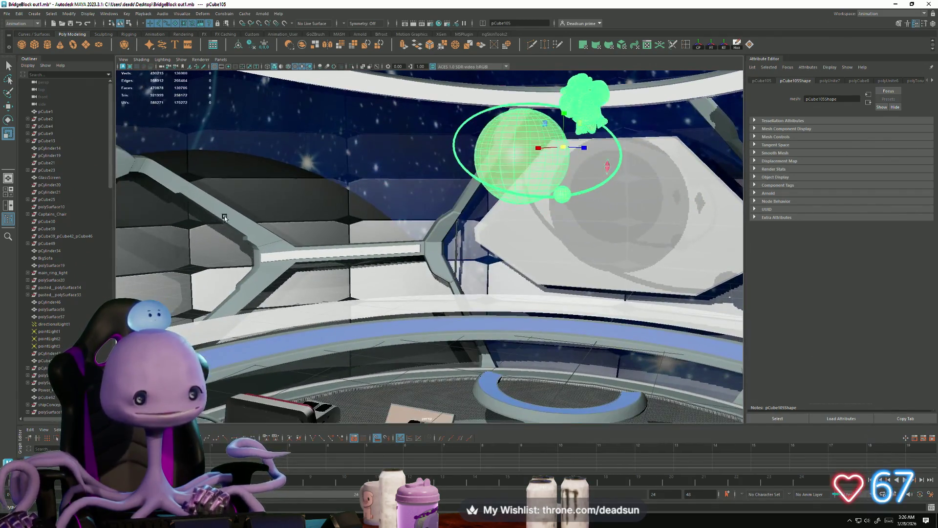
mouse_move(247, 174)
alt+mouse_down()
mouse_move(515, 416)
mouse_move(487, 388)
mouse_move(497, 382)
mouse_move(474, 355)
mouse_move(437, 360)
mouse_move(461, 374)
mouse_move(449, 376)
mouse_move(425, 352)
mouse_move(411, 362)
mouse_move(448, 382)
mouse_move(456, 371)
mouse_move(450, 359)
mouse_move(400, 358)
alt+mouse_up()
mouse_move(400, 358)
alt+right_down()
mouse_move(406, 385)
mouse_move(419, 382)
alt+right_up()
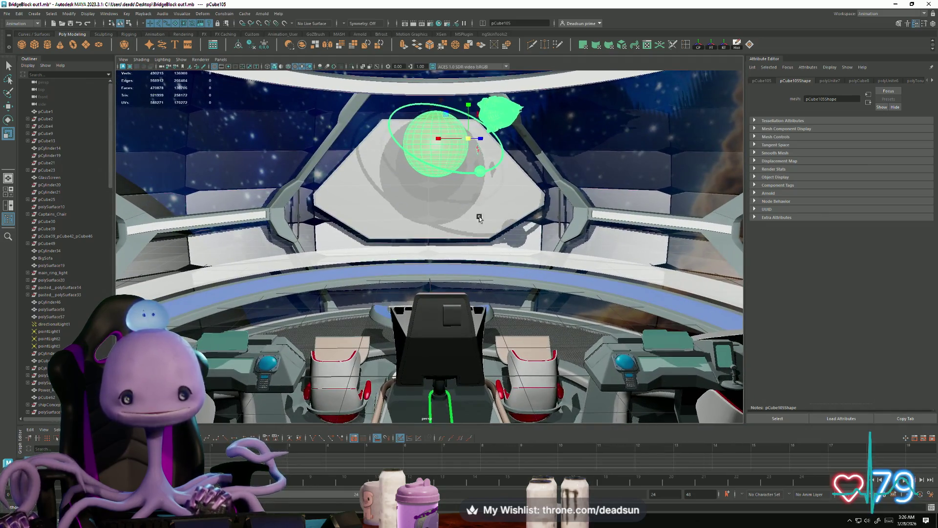
mouse_move(498, 156)
alt+mouse_down()
mouse_move(519, 182)
mouse_move(485, 193)
mouse_move(468, 253)
alt+mouse_up()
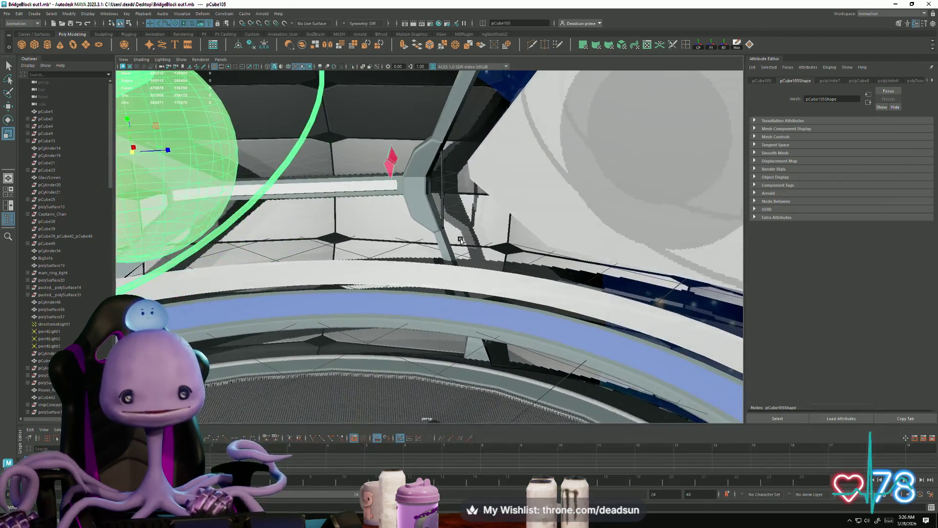
alt+drag(384, 161, 386, 288)
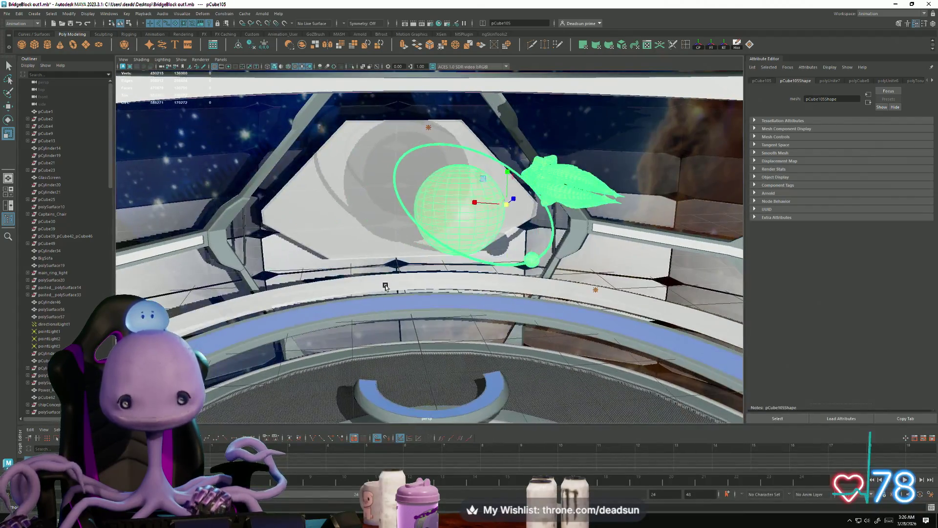
alt+right_drag(518, 368, 477, 347)
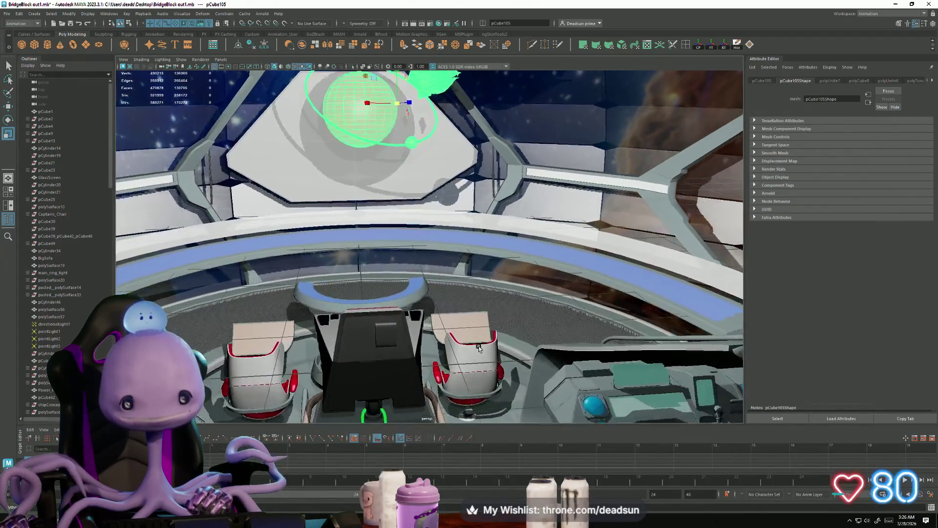
mouse_move(466, 239)
alt+mouse_down()
mouse_move(394, 305)
mouse_move(388, 330)
mouse_move(351, 345)
mouse_move(356, 349)
mouse_move(357, 233)
alt+mouse_up()
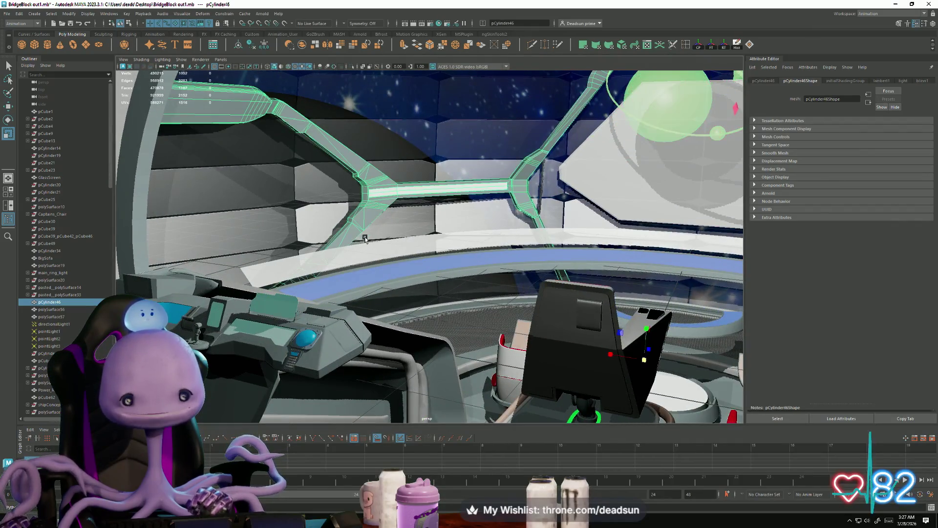
alt+drag(492, 311, 443, 312)
mouse_move(496, 326)
alt+mouse_down()
mouse_move(397, 314)
mouse_move(404, 266)
mouse_move(500, 359)
mouse_move(470, 318)
mouse_move(428, 330)
alt+mouse_up()
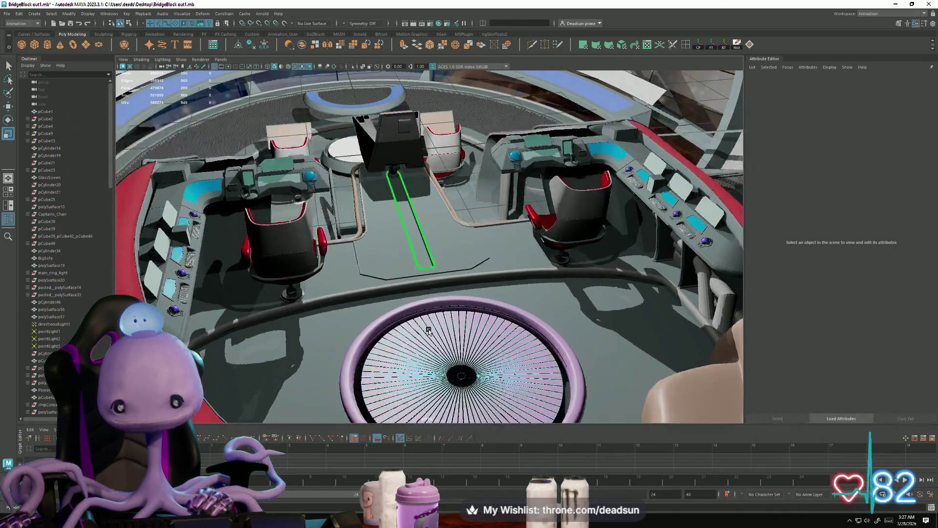
click(474, 401)
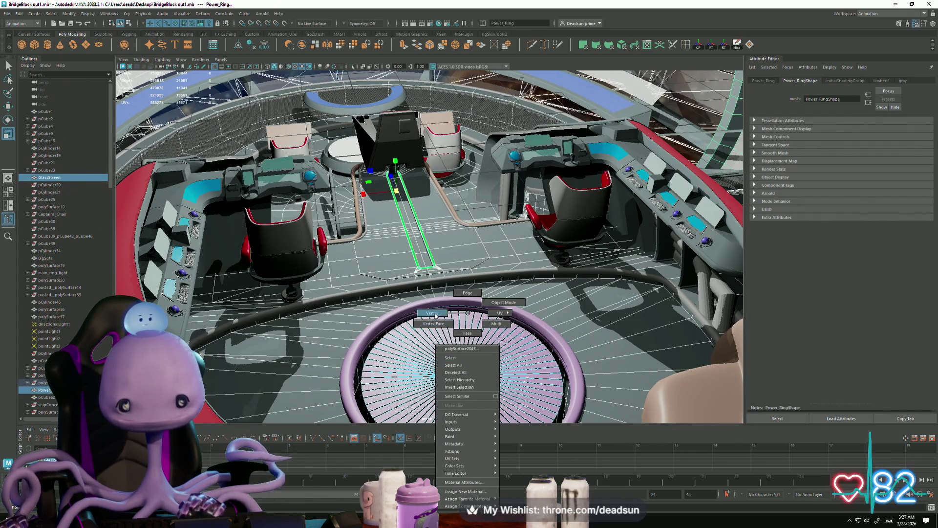
click(431, 313)
click(461, 375)
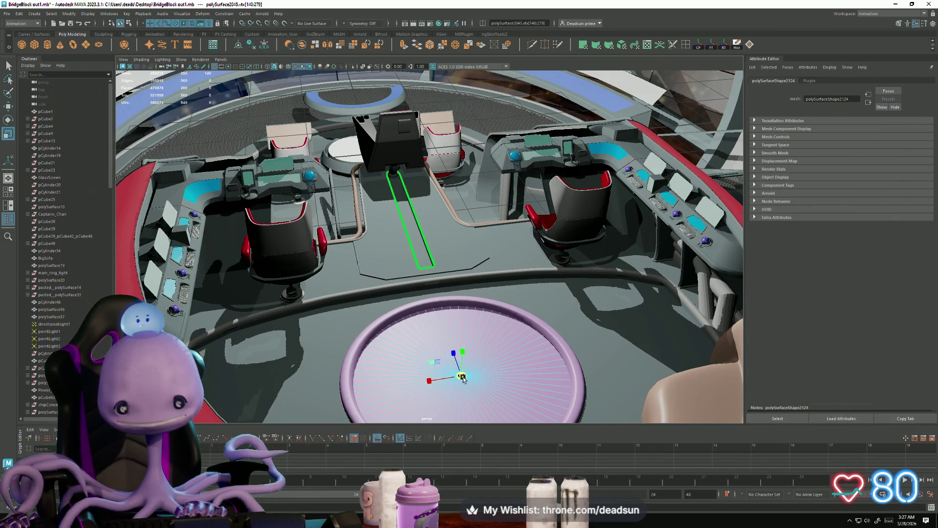
mouse_move(528, 371)
middle_down()
mouse_move(611, 371)
mouse_move(466, 381)
mouse_move(618, 367)
mouse_move(520, 381)
middle_up()
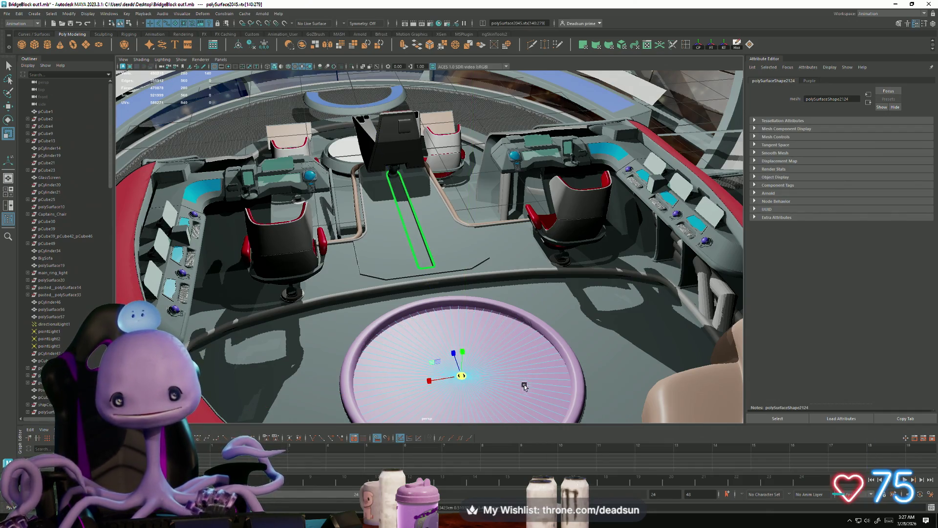
scroll(469, 375, down, 3)
scroll(488, 381, up, 3)
scroll(503, 387, up, 5)
scroll(504, 387, down, 10)
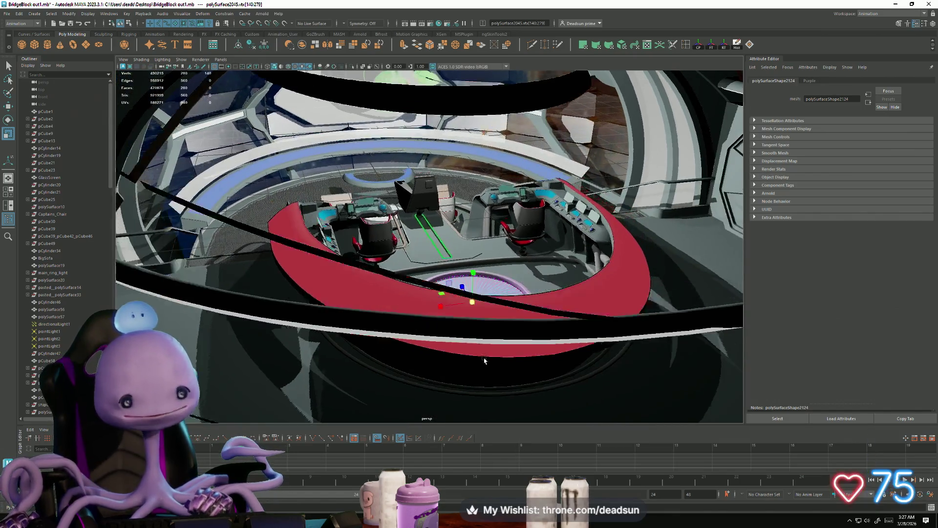
alt+drag(484, 361, 474, 357)
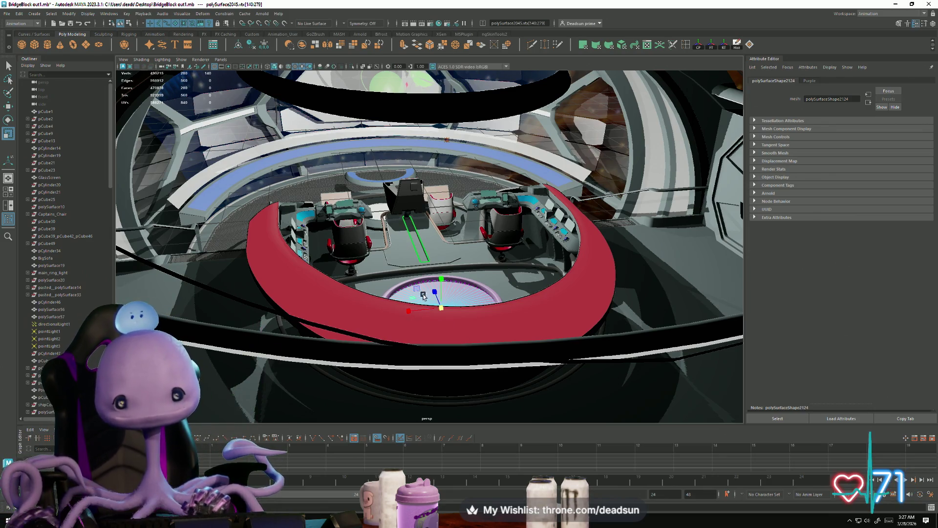
scroll(423, 295, up, 5)
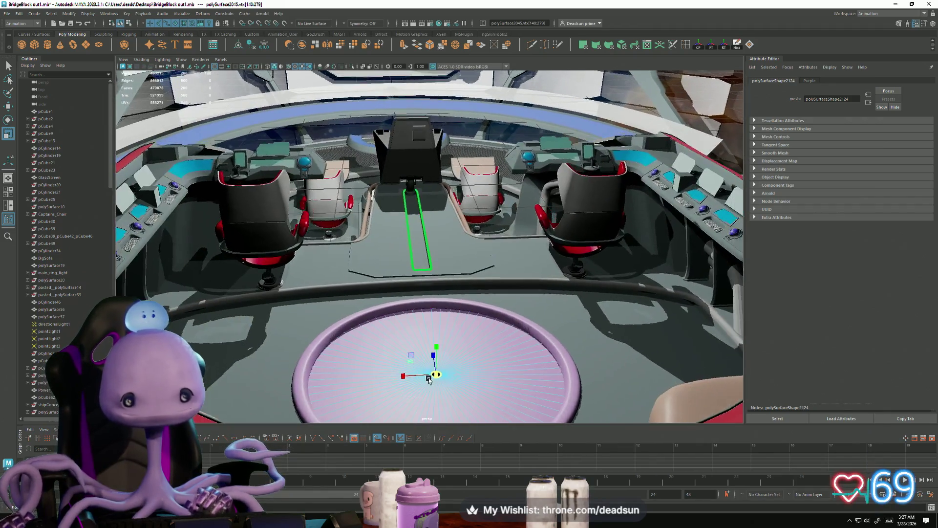
scroll(430, 380, down, 4)
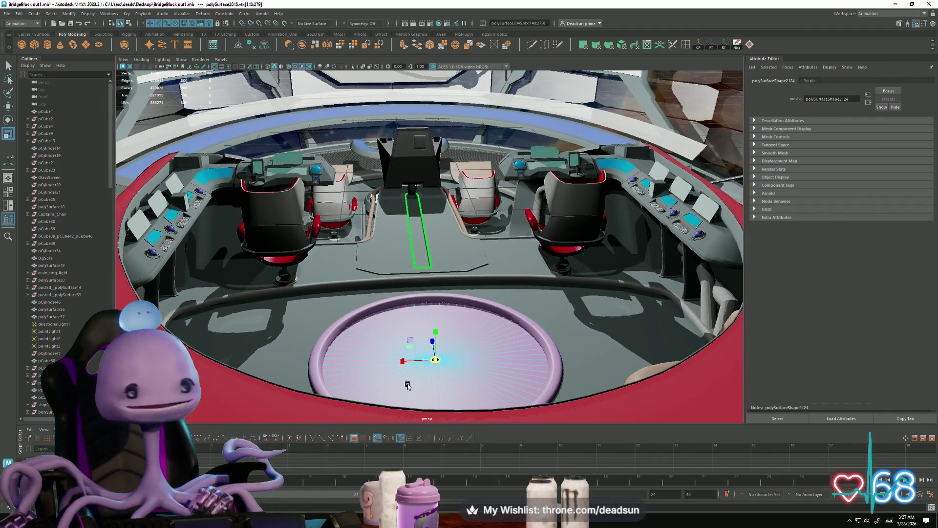
scroll(406, 385, down, 5)
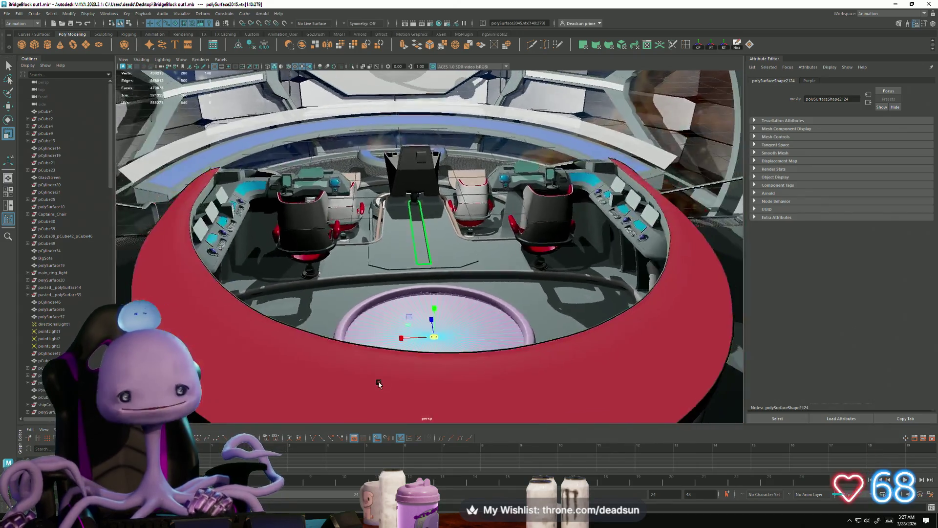
scroll(421, 391, up, 3)
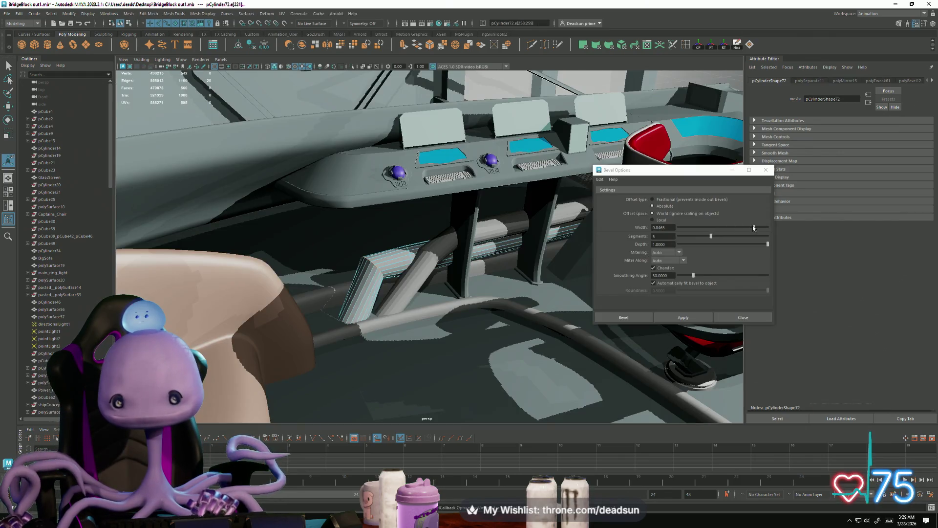
- Undo the too-wide bevel and reapply it to the pipe edges at width 0.1452
click(683, 319)
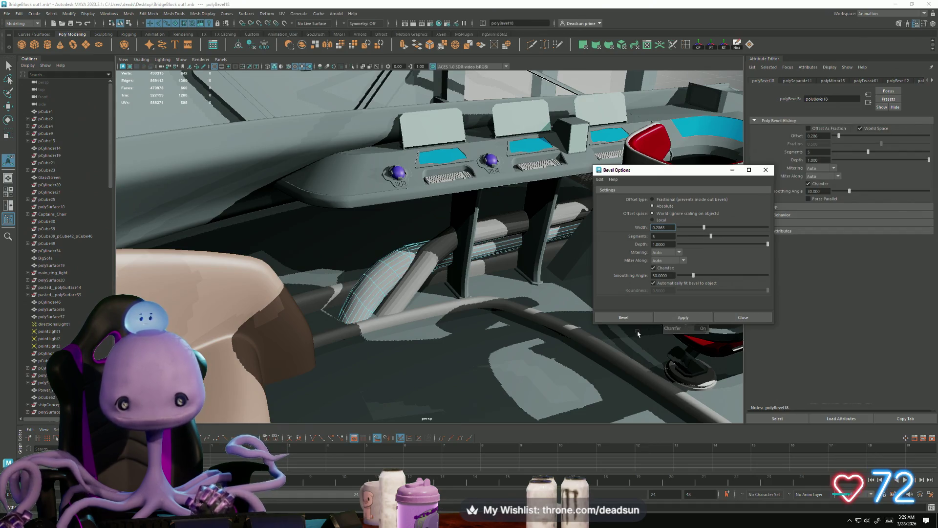
scroll(546, 348, up, 3)
key(ctrl+z)
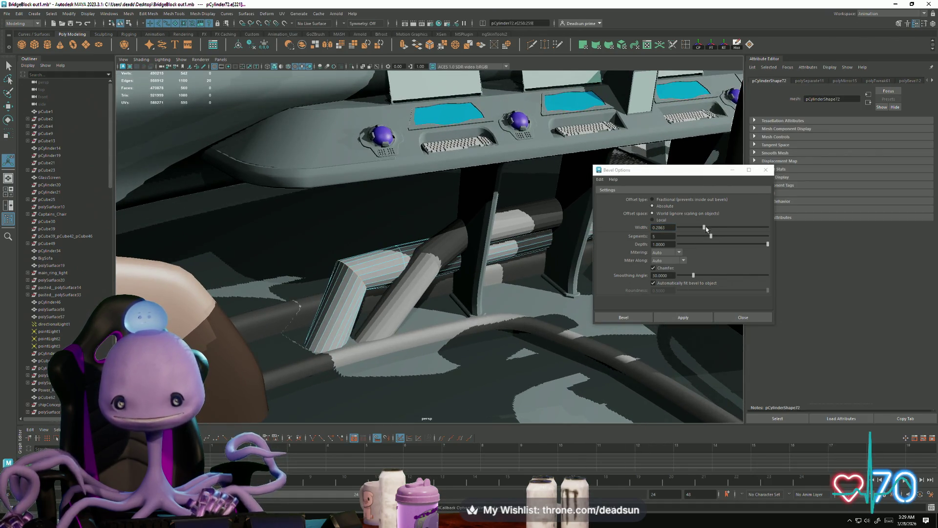
drag(706, 228, 694, 231)
click(689, 318)
- Select the edge loop on the neighbouring support pipe and repeat the bevel with Ctrl+B
alt+drag(566, 332, 385, 272)
right_drag(384, 272, 388, 266)
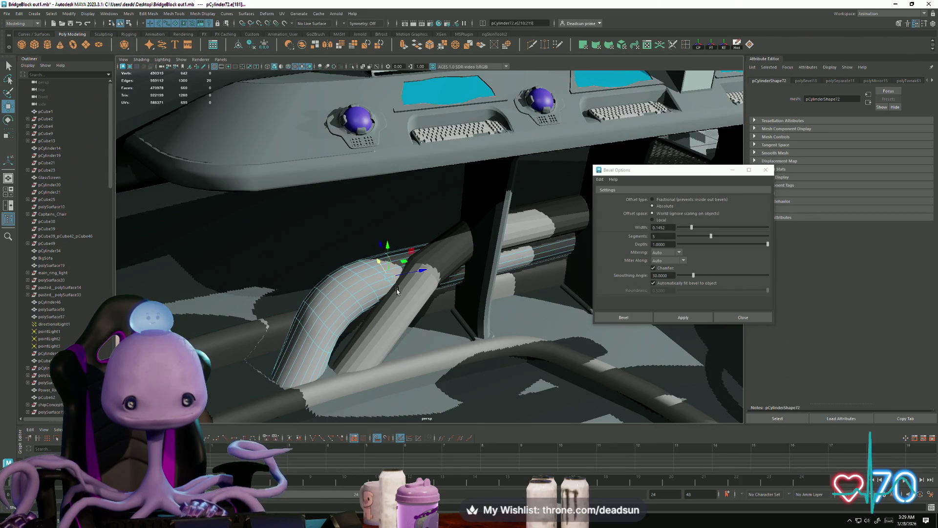
double_click(442, 268)
mouse_move(448, 267)
alt+mouse_down()
mouse_move(387, 322)
mouse_move(387, 300)
mouse_move(81, 316)
mouse_move(352, 246)
alt+mouse_up()
right_drag(325, 230, 325, 198)
key(ctrl+b)
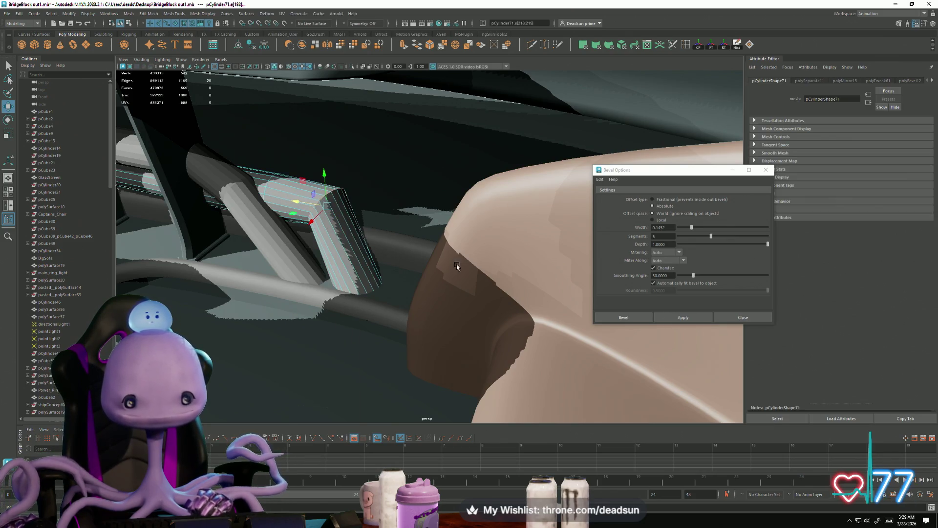
alt+drag(288, 291, 278, 285)
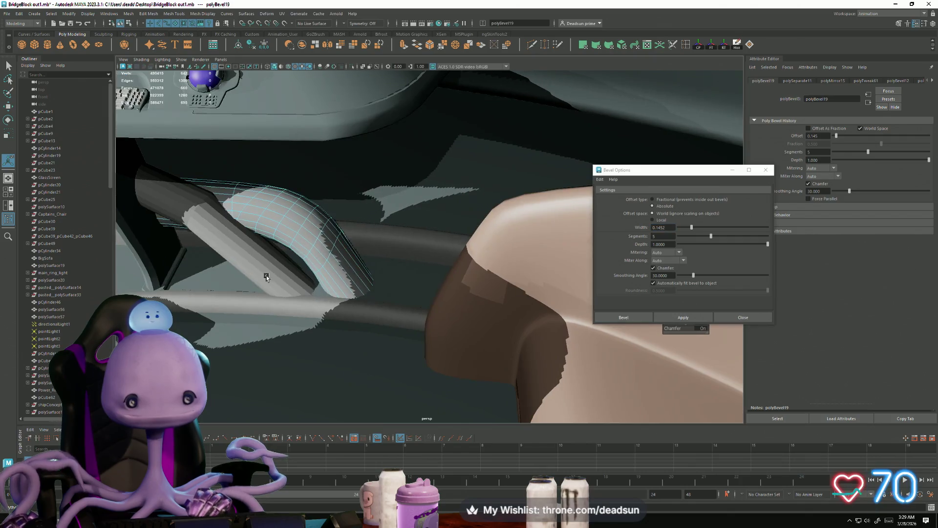
- Return the rounded pipe to object selection and pull back to a wide view of the bridge
click(233, 198)
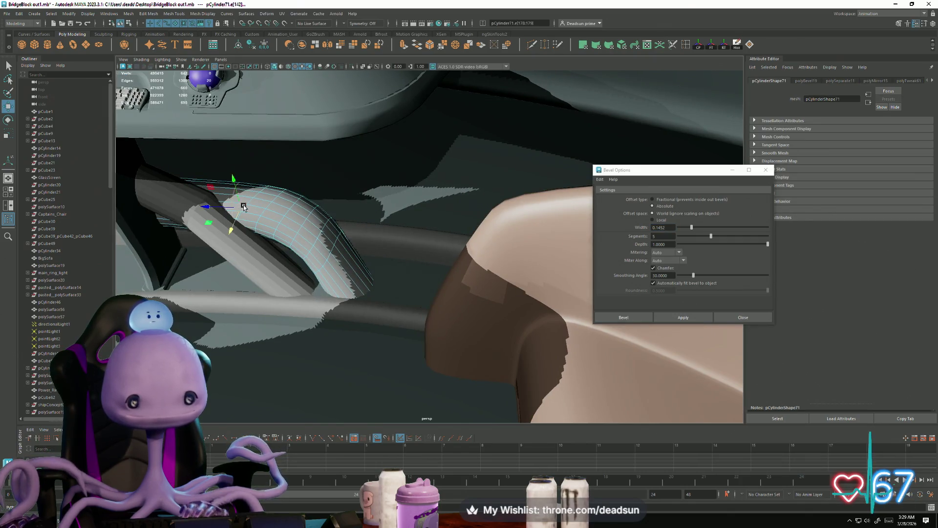
mouse_move(200, 221)
alt+mouse_down()
mouse_move(254, 229)
mouse_move(303, 256)
alt+mouse_up()
right_drag(306, 259, 333, 239)
mouse_move(332, 238)
alt+mouse_down()
mouse_move(535, 298)
mouse_move(407, 300)
mouse_move(145, 183)
alt+mouse_up()
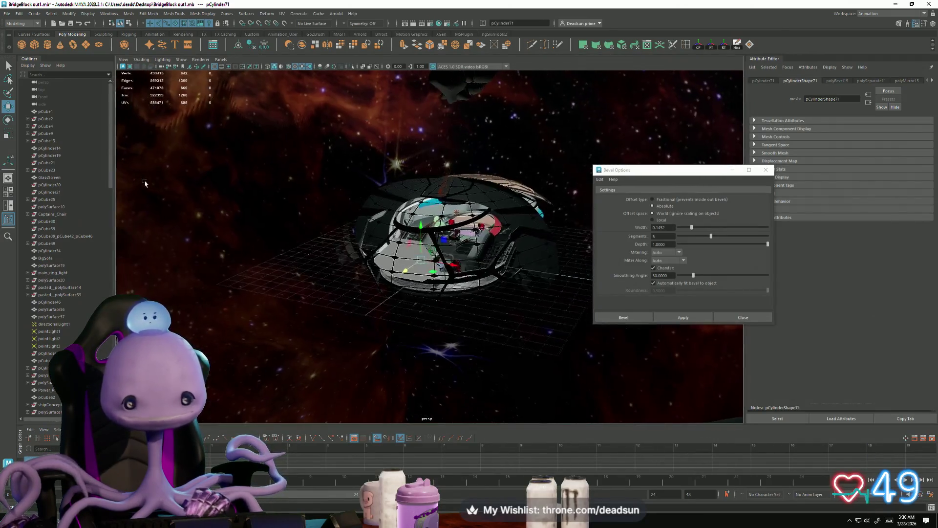
- Fly back into the bridge interior and select the back wall mesh
mouse_move(199, 160)
alt+mouse_down()
mouse_move(445, 273)
mouse_move(414, 314)
mouse_move(298, 340)
mouse_move(360, 352)
mouse_move(314, 360)
mouse_move(332, 355)
mouse_move(310, 378)
alt+mouse_up()
alt+right_drag(310, 377, 261, 372)
mouse_move(262, 373)
alt+mouse_down()
mouse_move(331, 377)
mouse_move(275, 259)
alt+mouse_up()
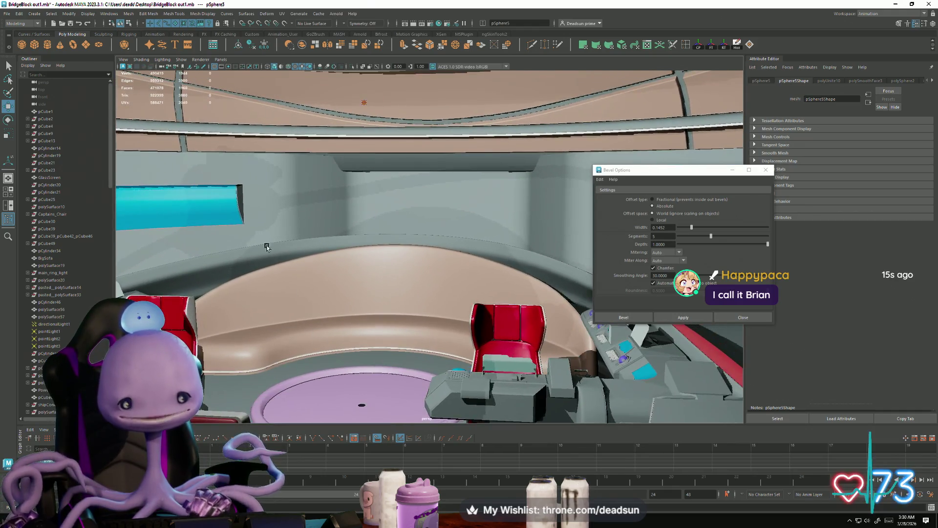
click(244, 167)
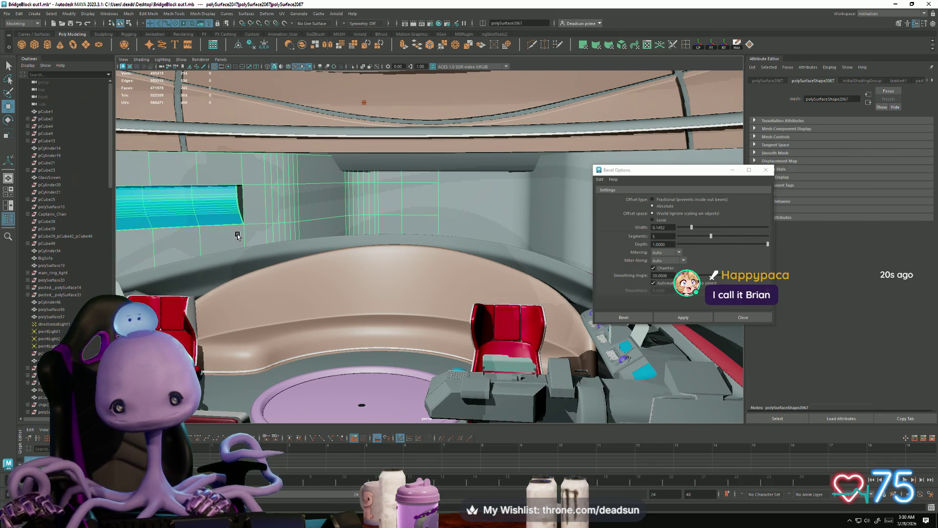
- Close the Bevel Options window and save the scene via File > Save Scene
click(766, 170)
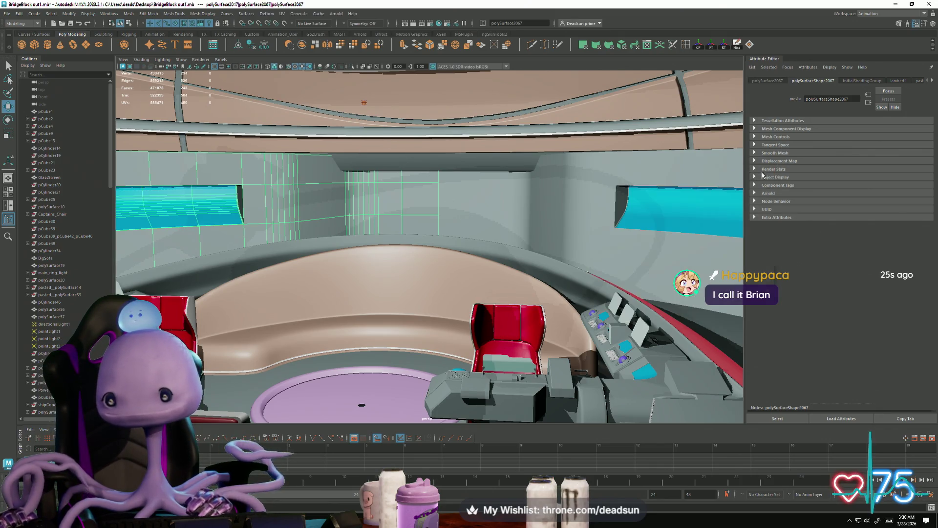
click(5, 15)
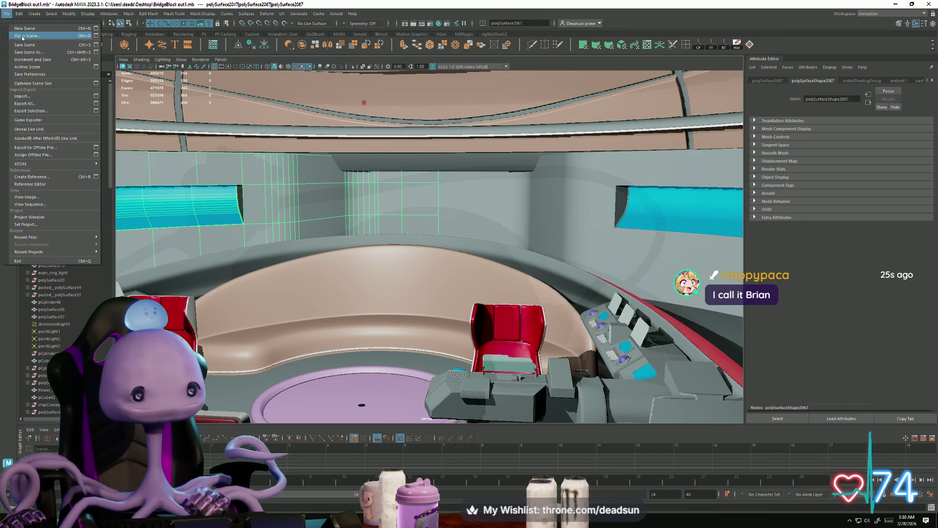
click(28, 44)
alt+right_drag(440, 215, 389, 213)
alt+drag(389, 213, 558, 259)
click(581, 252)
scroll(566, 252, up, 5)
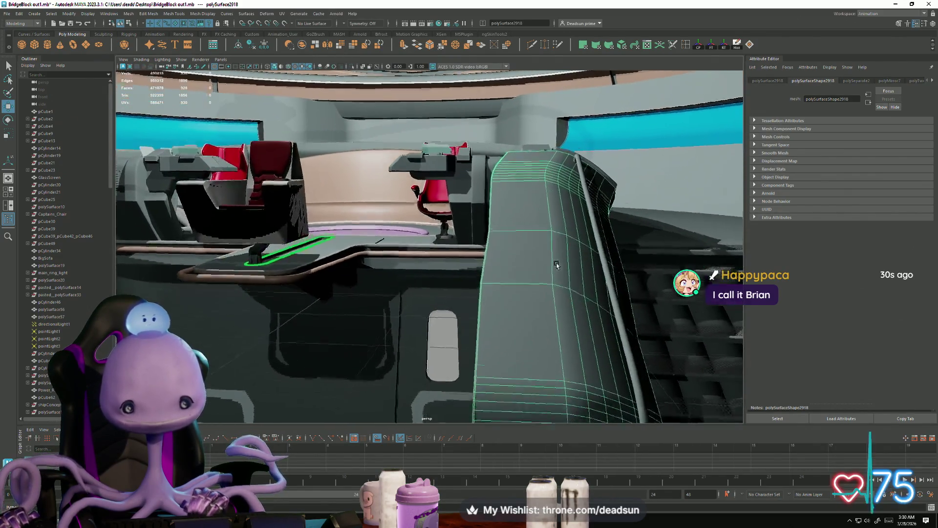
mouse_move(570, 254)
alt+mouse_down()
mouse_move(542, 274)
mouse_move(521, 262)
mouse_move(351, 284)
alt+mouse_up()
click(195, 283)
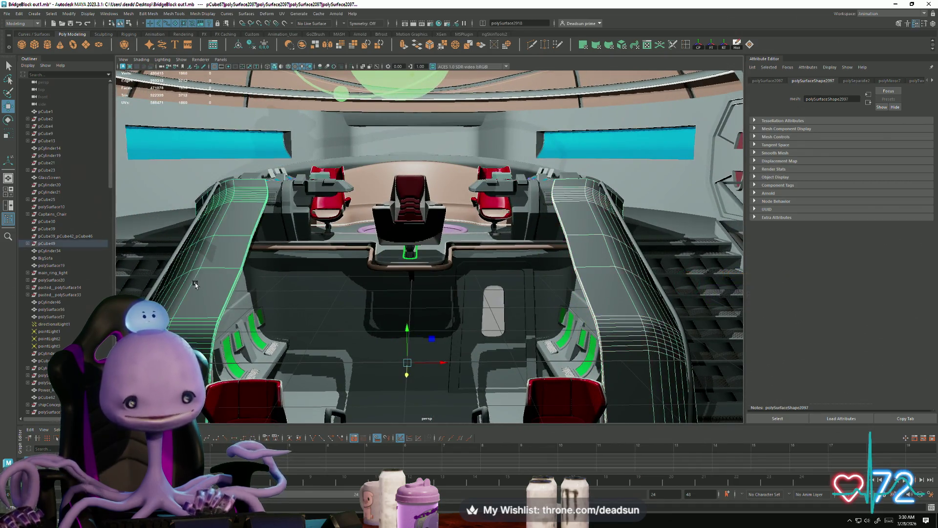
right_drag(195, 282, 171, 283)
alt+drag(172, 286, 275, 308)
click(320, 342)
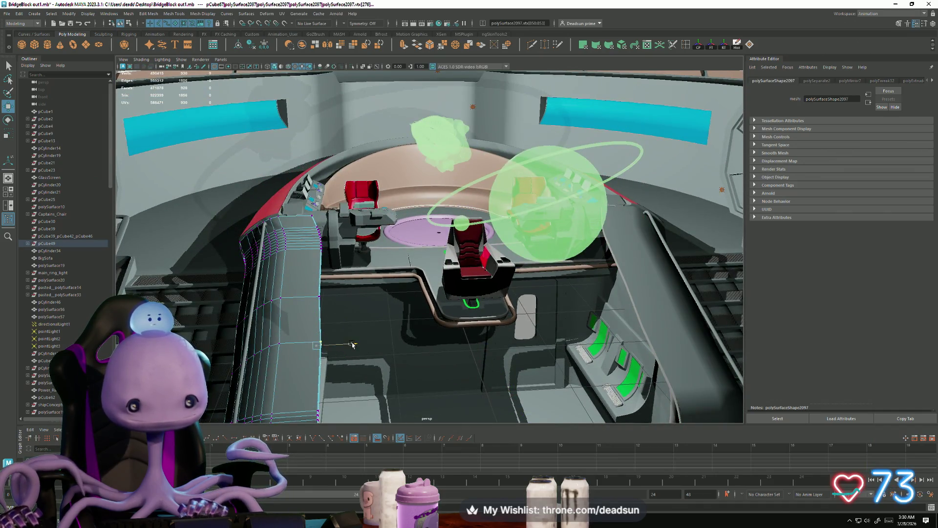
mouse_move(348, 352)
alt+mouse_down()
mouse_move(367, 306)
mouse_move(336, 302)
mouse_move(386, 322)
mouse_move(179, 238)
alt+mouse_up()
click(388, 322)
scroll(388, 323, up, 2)
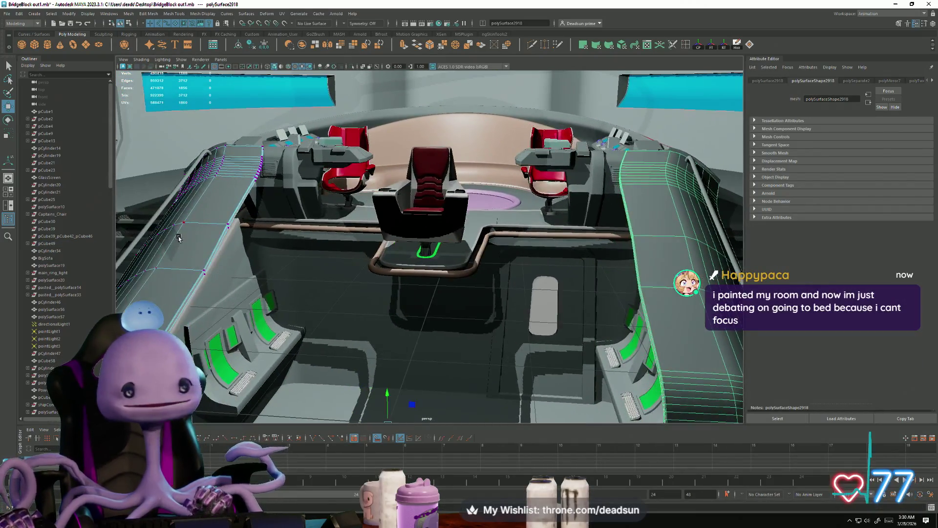
click(217, 226)
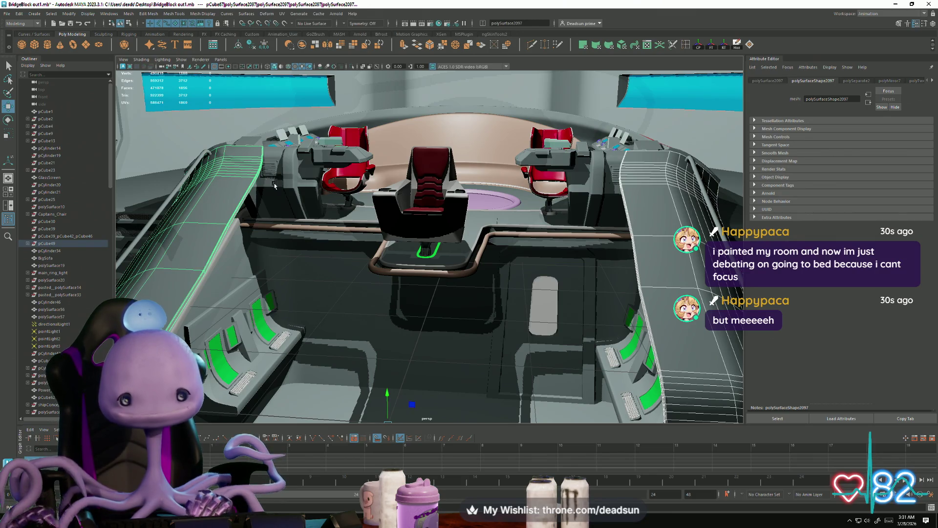
key(f)
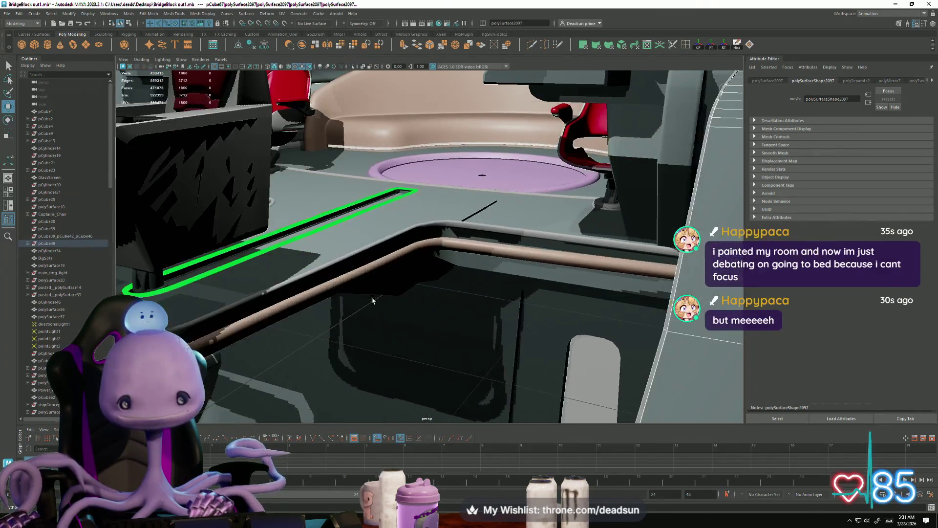
click(384, 266)
key(f)
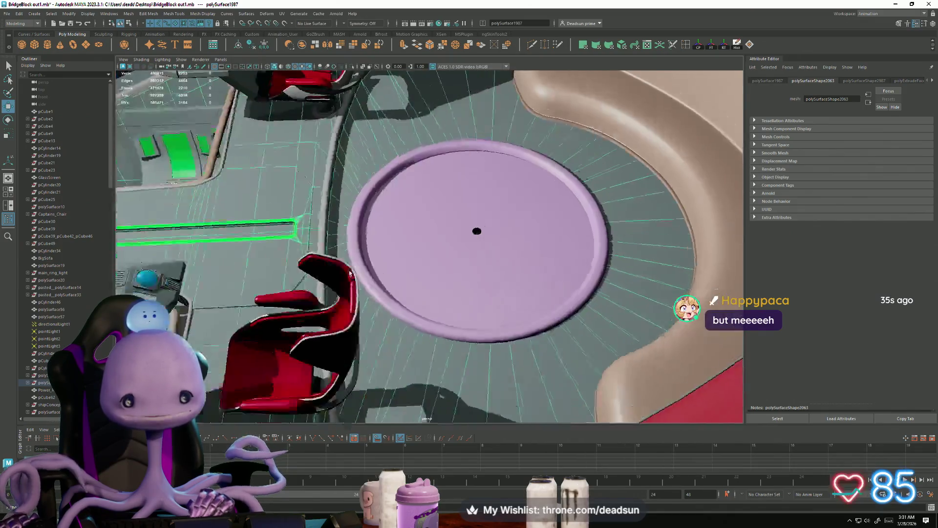
mouse_move(351, 273)
alt+mouse_down()
mouse_move(285, 268)
mouse_move(293, 251)
mouse_move(388, 216)
mouse_move(424, 361)
mouse_move(390, 340)
alt+mouse_up()
alt+right_drag(390, 340, 325, 351)
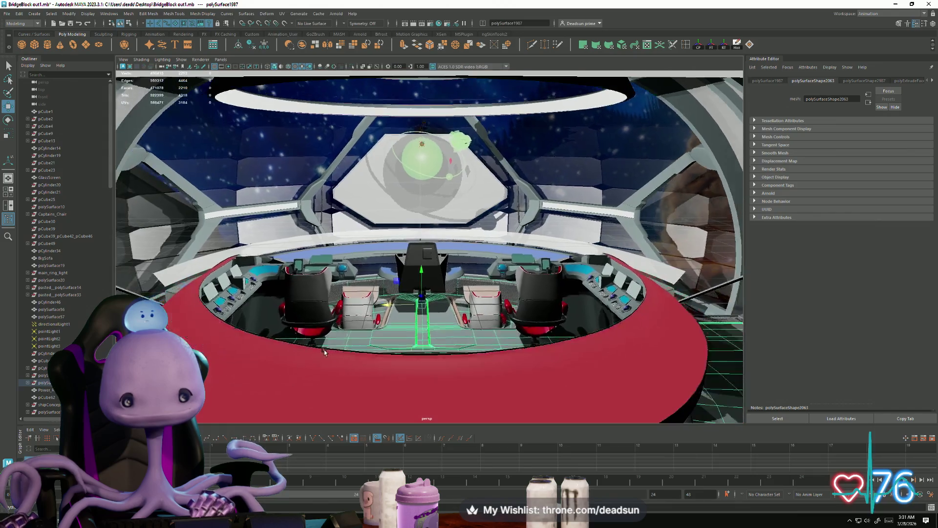
click(302, 213)
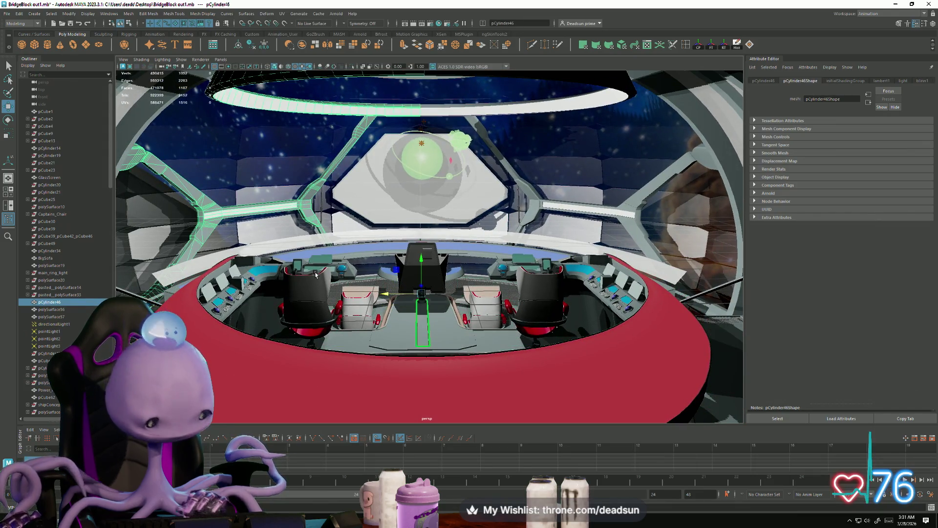
mouse_move(315, 285)
alt+mouse_down()
mouse_move(577, 302)
mouse_move(584, 274)
mouse_move(643, 274)
mouse_move(597, 360)
mouse_move(527, 327)
mouse_move(563, 318)
mouse_move(576, 327)
mouse_move(522, 315)
mouse_move(397, 343)
alt+mouse_up()
alt+right_drag(397, 343, 580, 366)
alt+drag(579, 366, 541, 360)
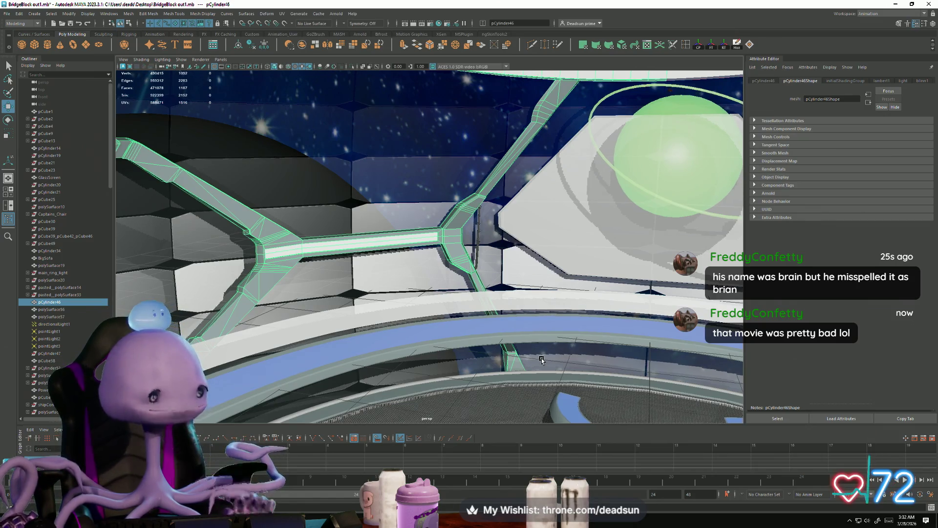
alt+drag(541, 359, 529, 347)
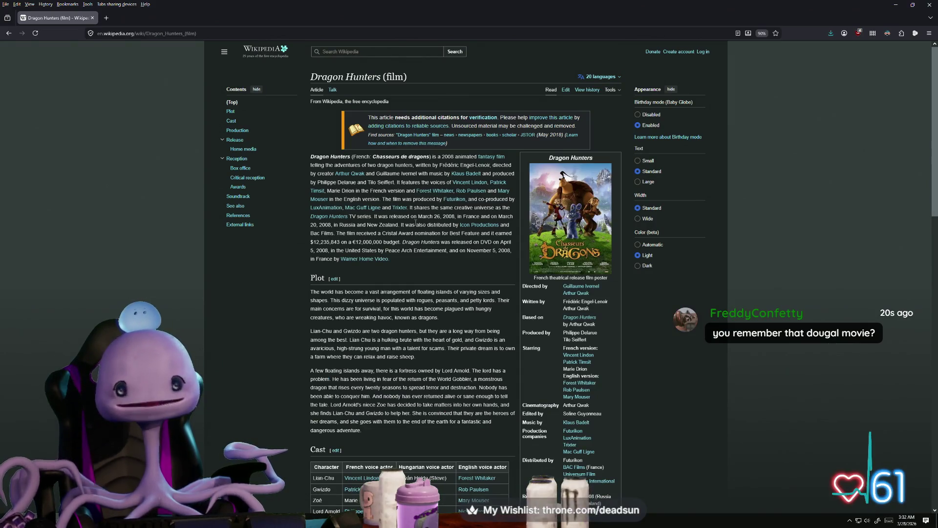
- Scroll the zoomed Dragon Hunters (film) article to show its lead and French poster
ctrl+scroll(423, 225, up, 6)
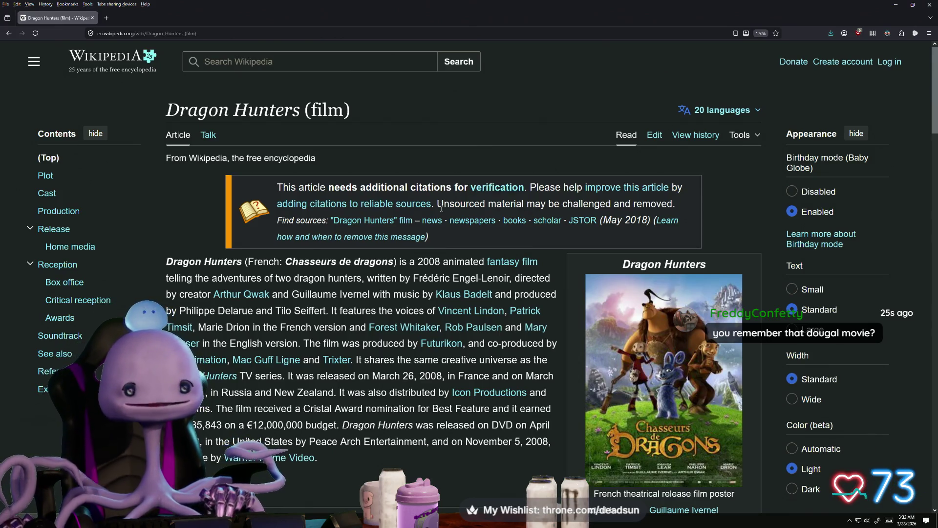
scroll(436, 209, down, 1)
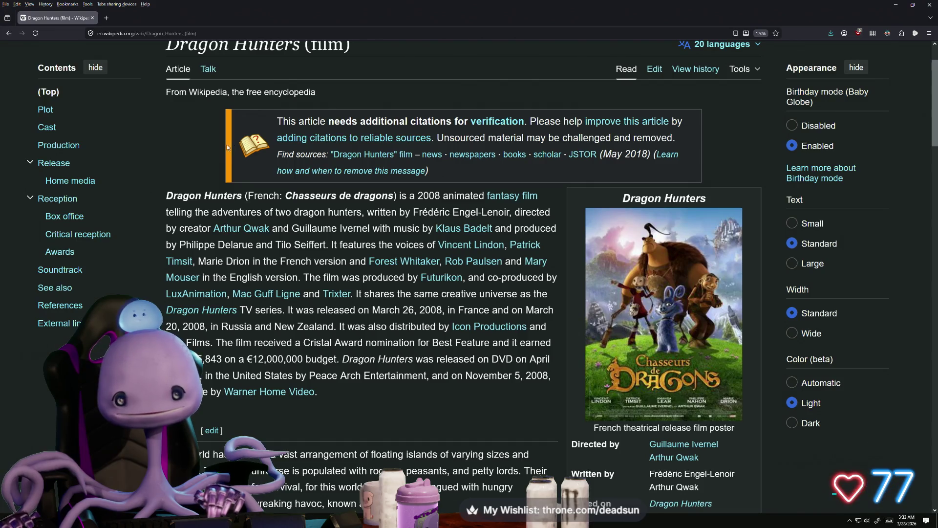
scroll(227, 147, down, 2)
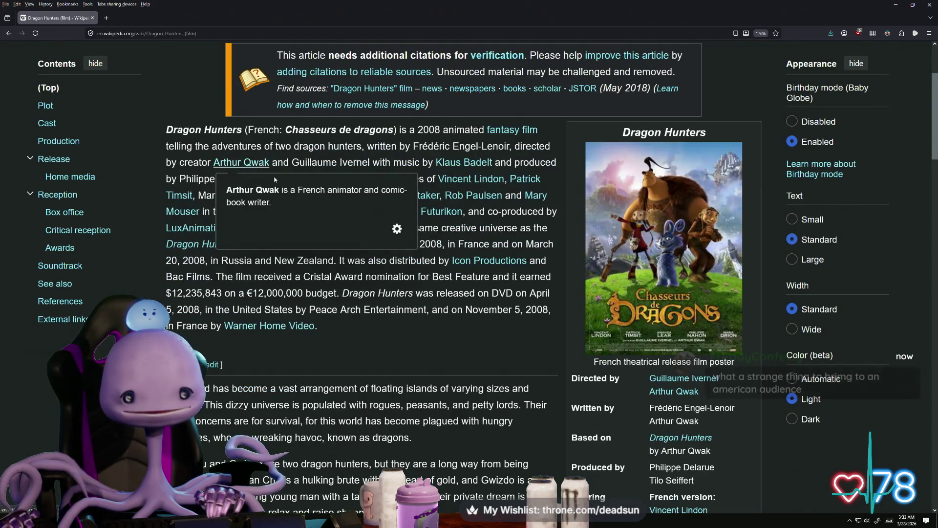
drag(342, 293, 446, 295)
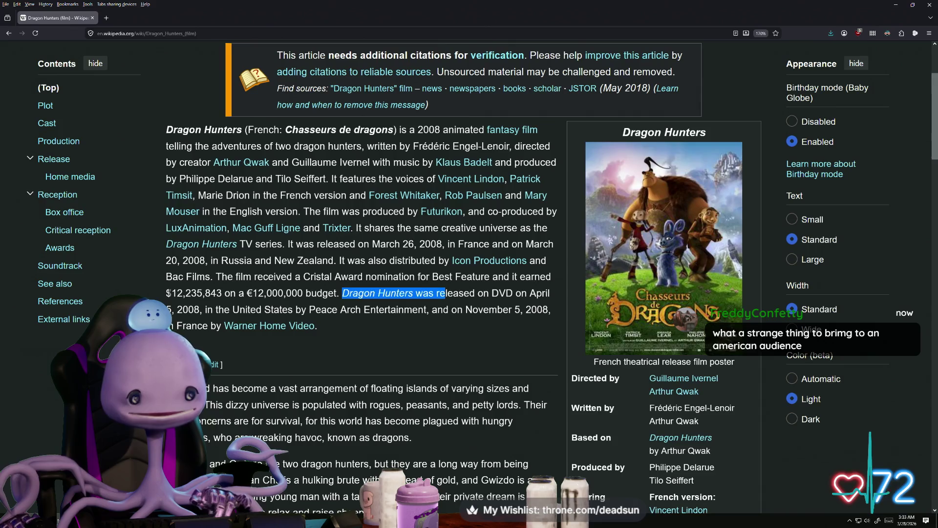
drag(171, 294, 221, 293)
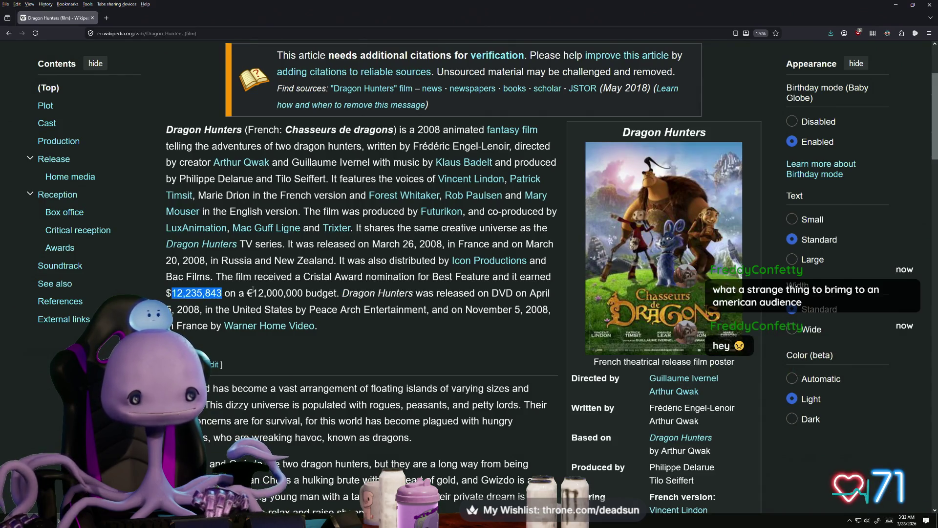
drag(252, 293, 306, 293)
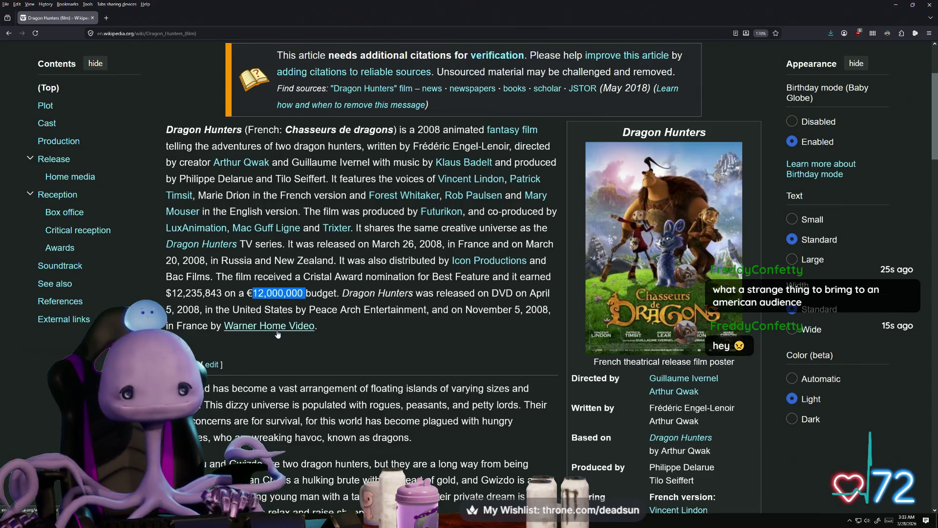
mouse_move(278, 333)
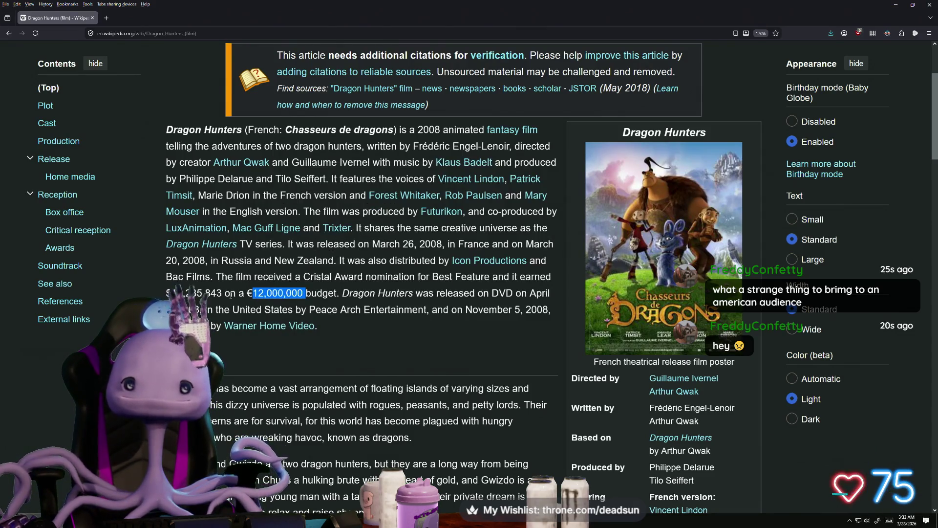
click(231, 296)
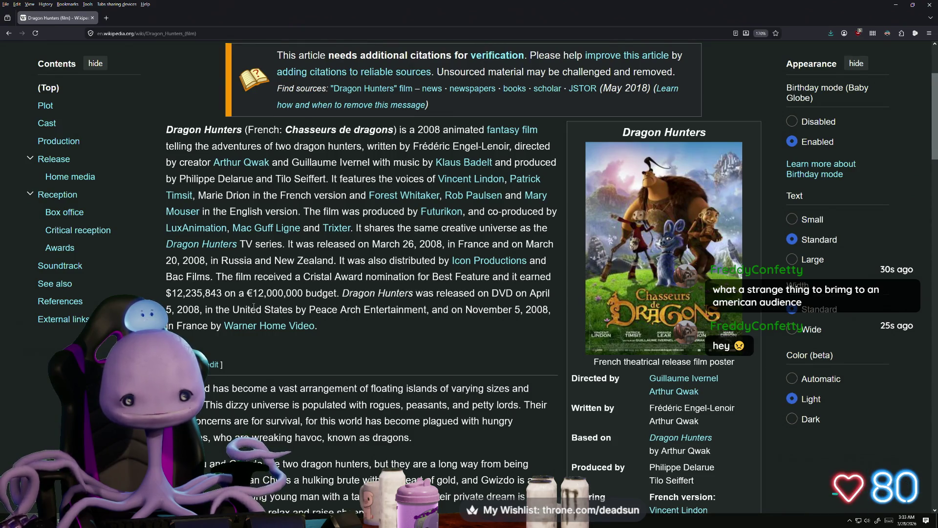
drag(248, 293, 302, 293)
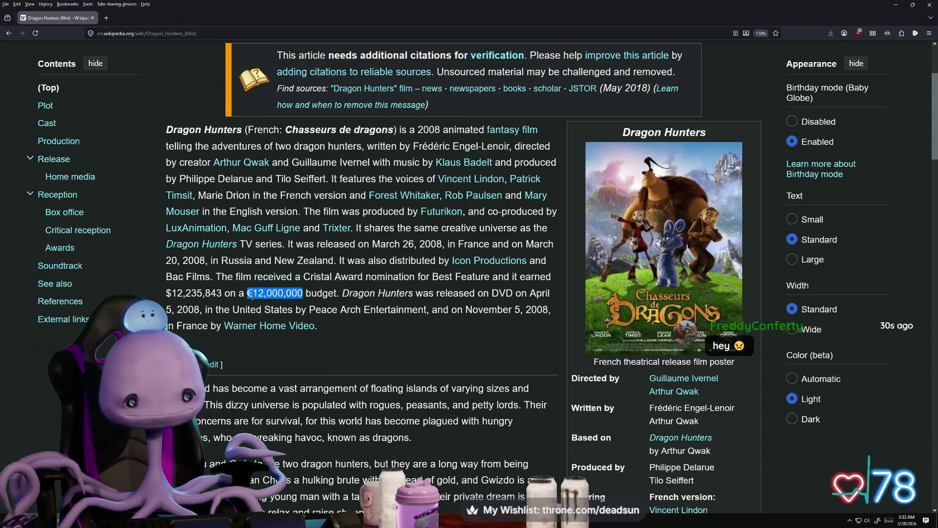
click(342, 291)
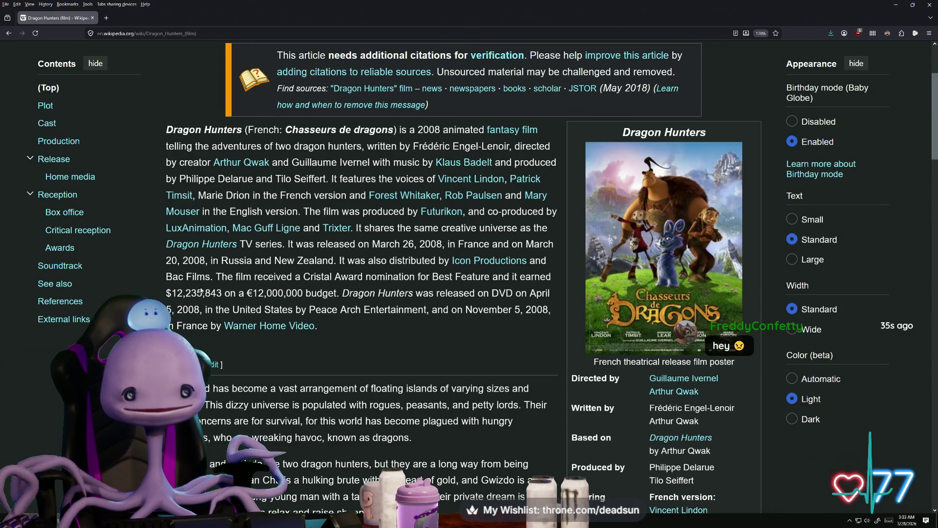
mouse_move(169, 276)
mouse_down()
mouse_move(211, 293)
mouse_move(352, 293)
mouse_move(396, 306)
mouse_up()
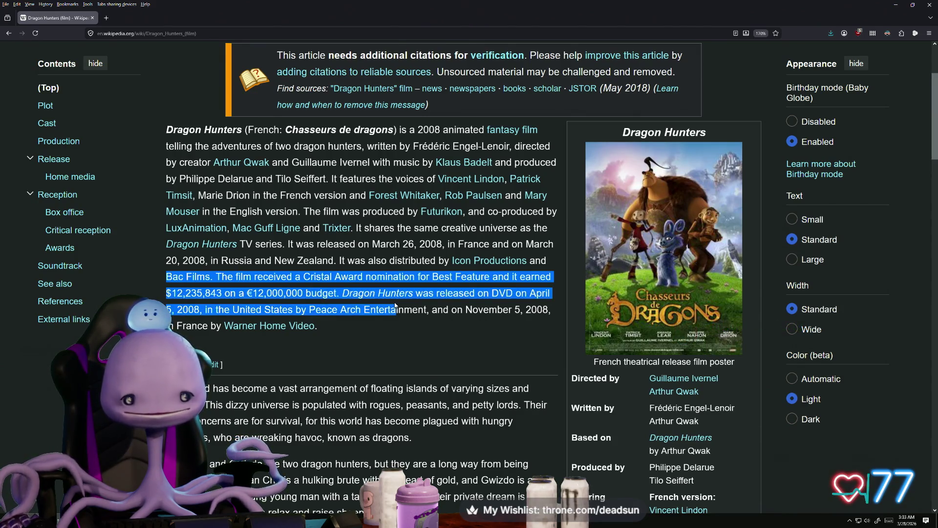
click(325, 295)
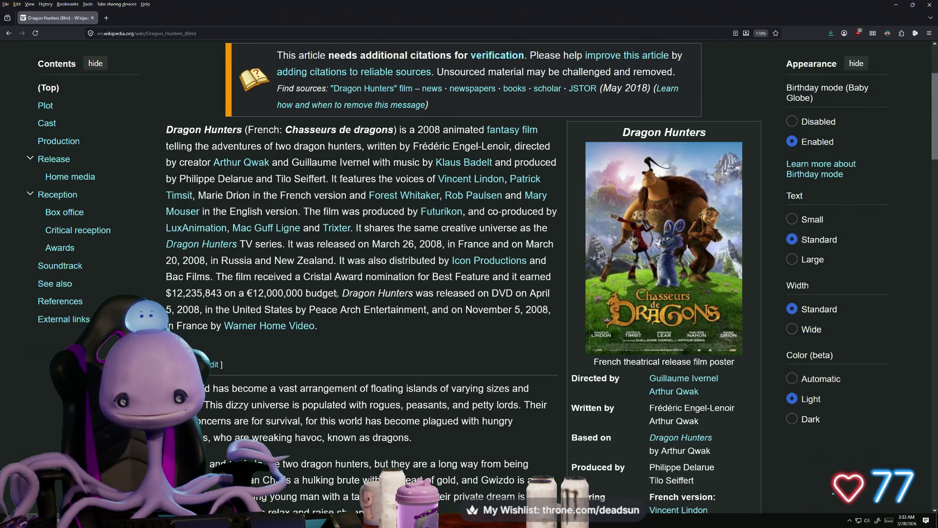
scroll(357, 292, down, 10)
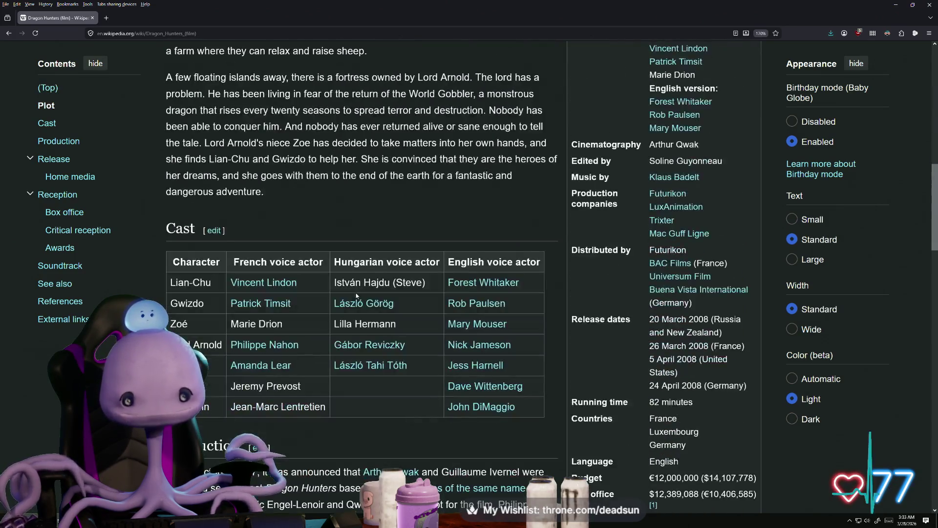
scroll(352, 299, up, 8)
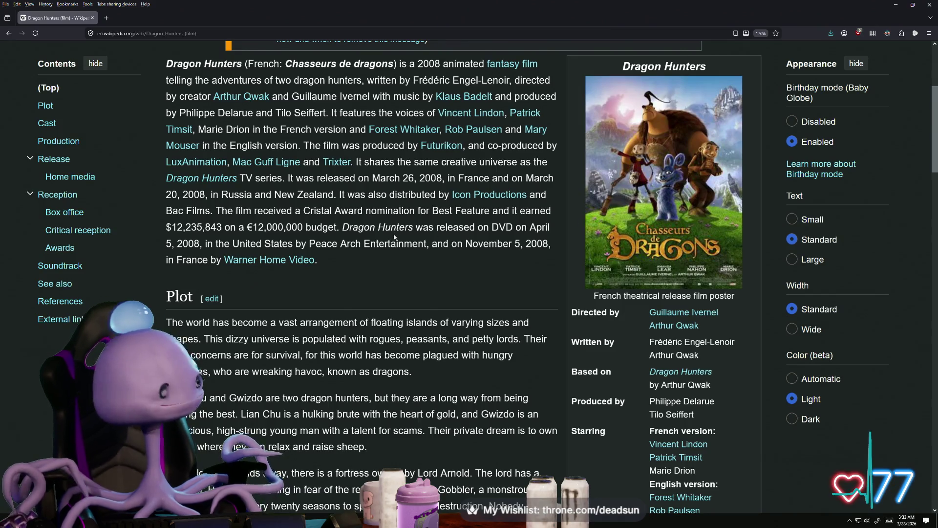
scroll(386, 237, down, 7)
scroll(404, 247, up, 5)
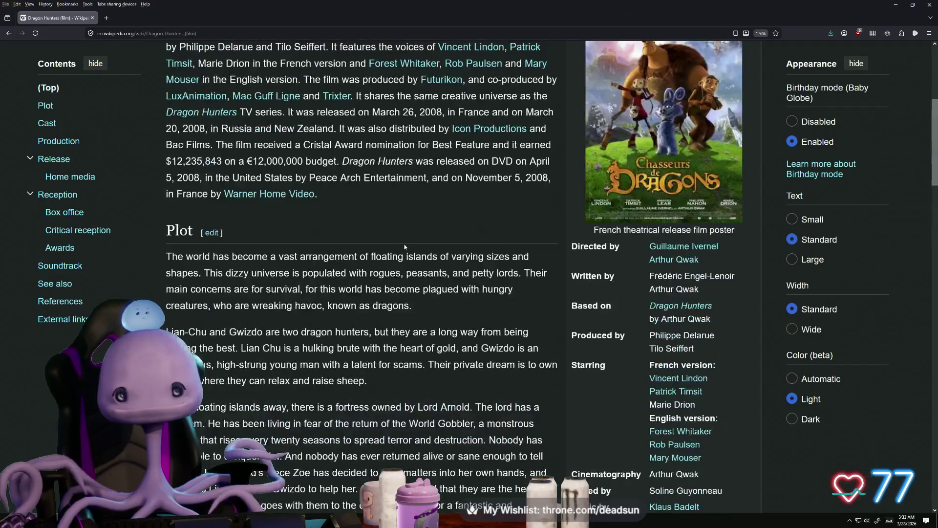
scroll(404, 246, down, 8)
scroll(404, 245, down, 4)
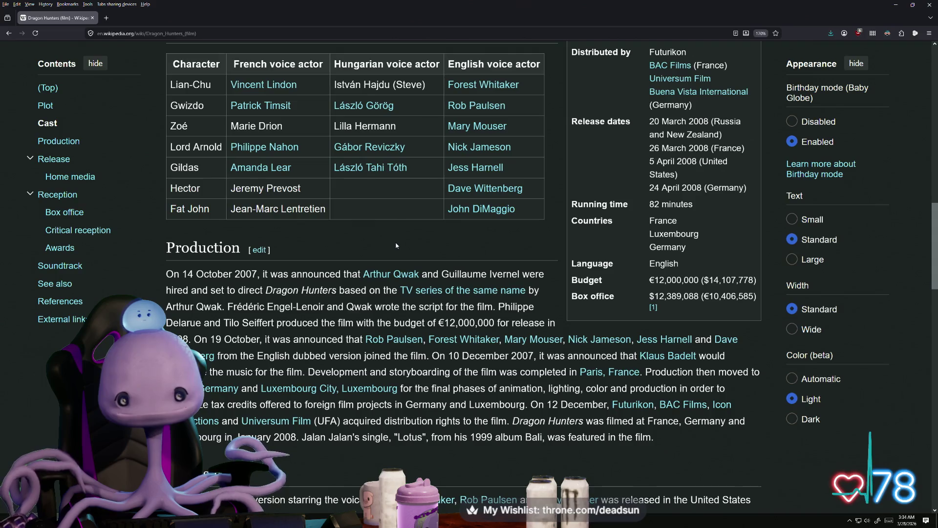
drag(438, 323, 495, 322)
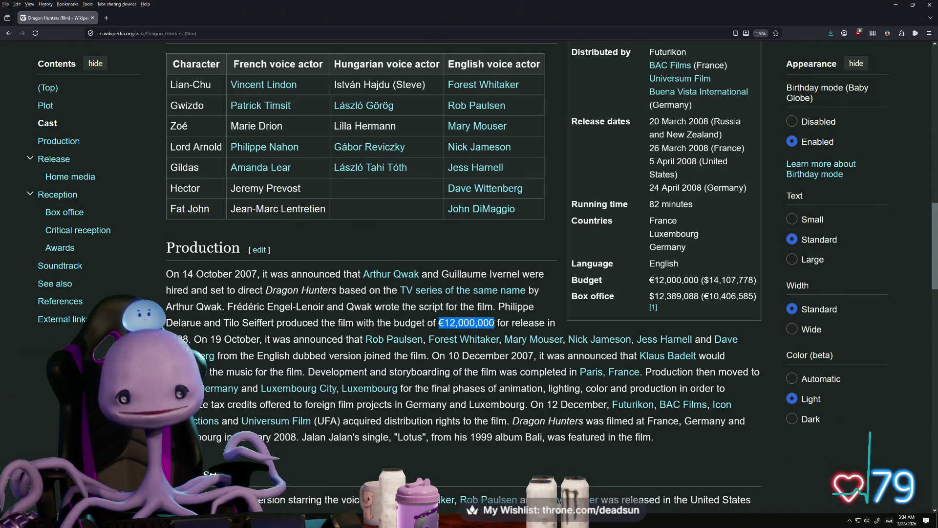
click(494, 322)
scroll(334, 310, up, 10)
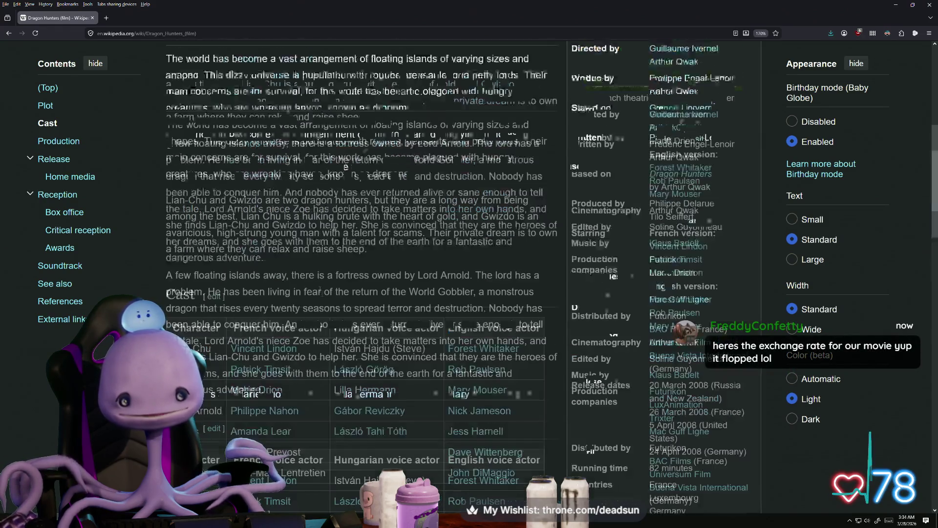
scroll(333, 309, up, 4)
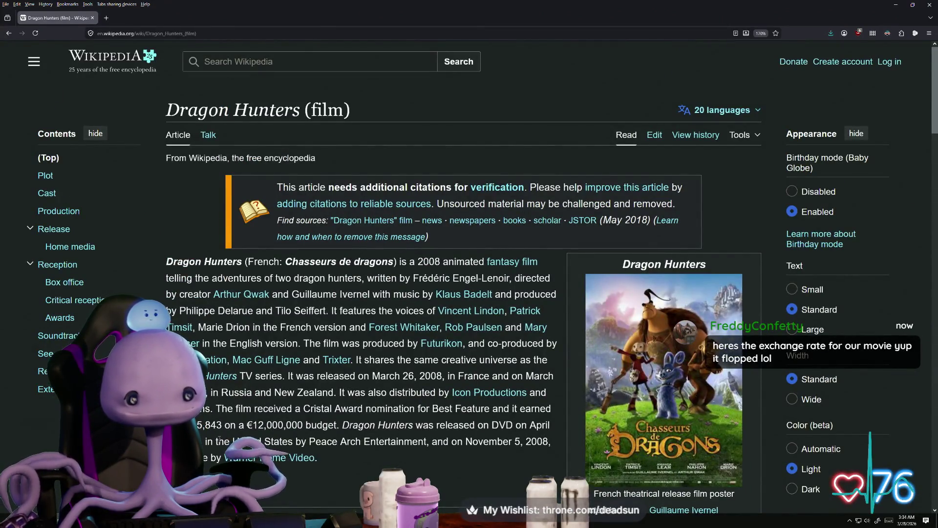
scroll(254, 424, down, 10)
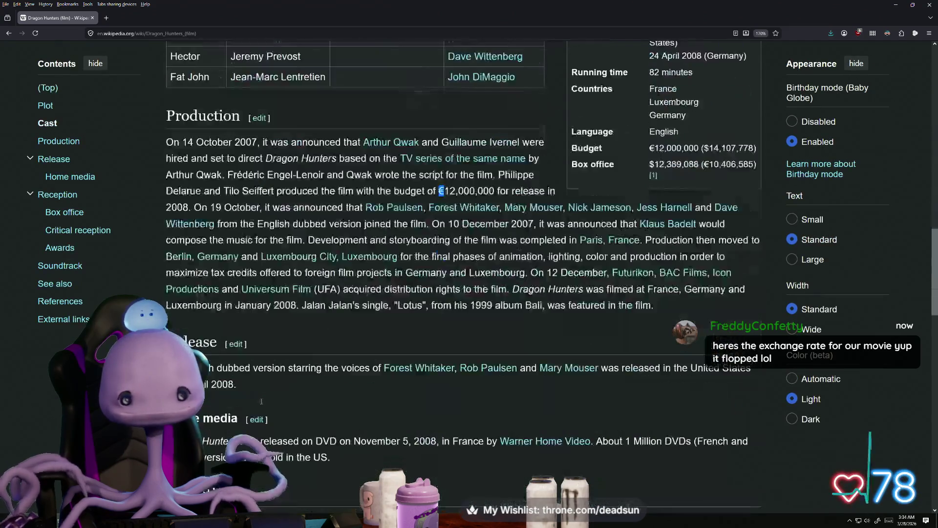
scroll(417, 301, up, 1)
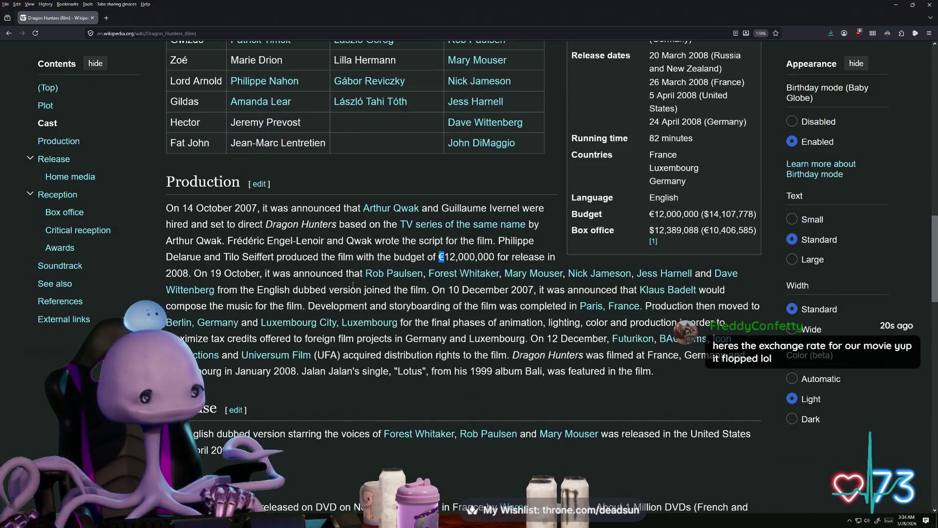
scroll(346, 293, down, 1)
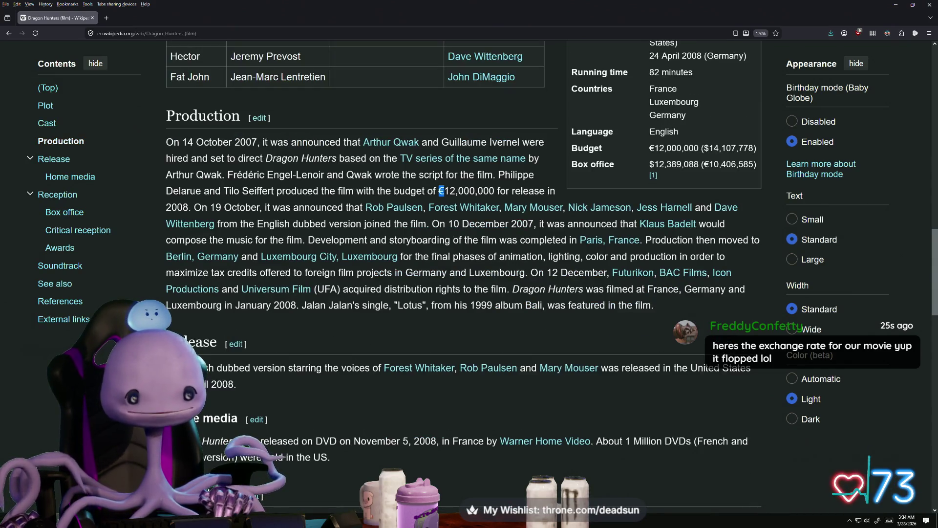
scroll(286, 271, down, 1)
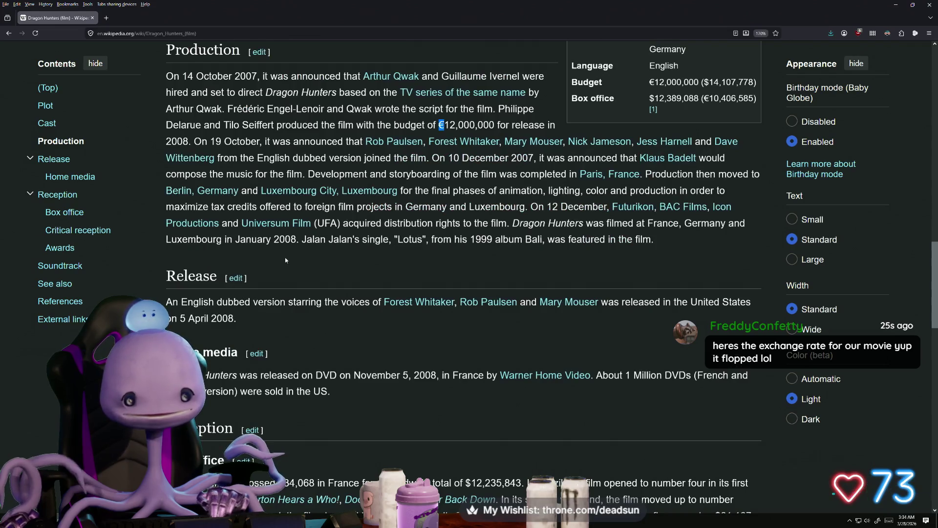
scroll(286, 260, down, 2)
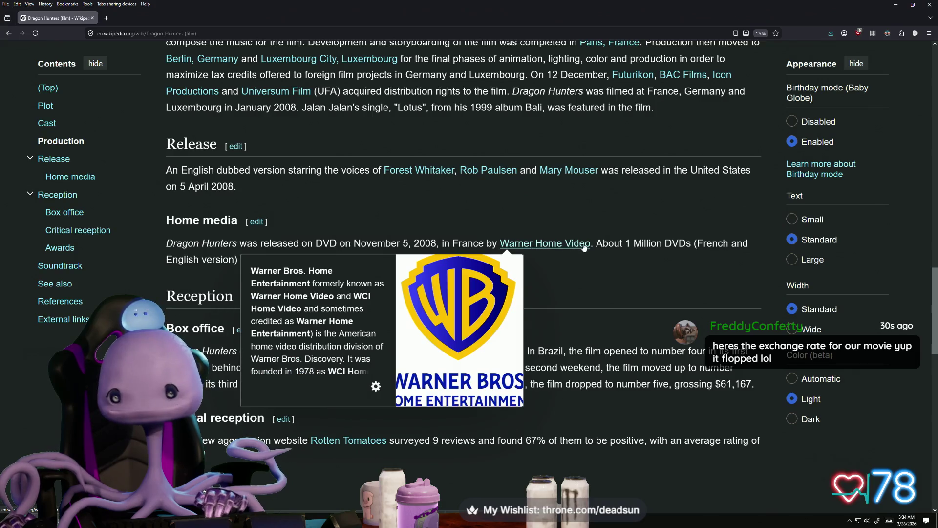
drag(602, 243, 673, 252)
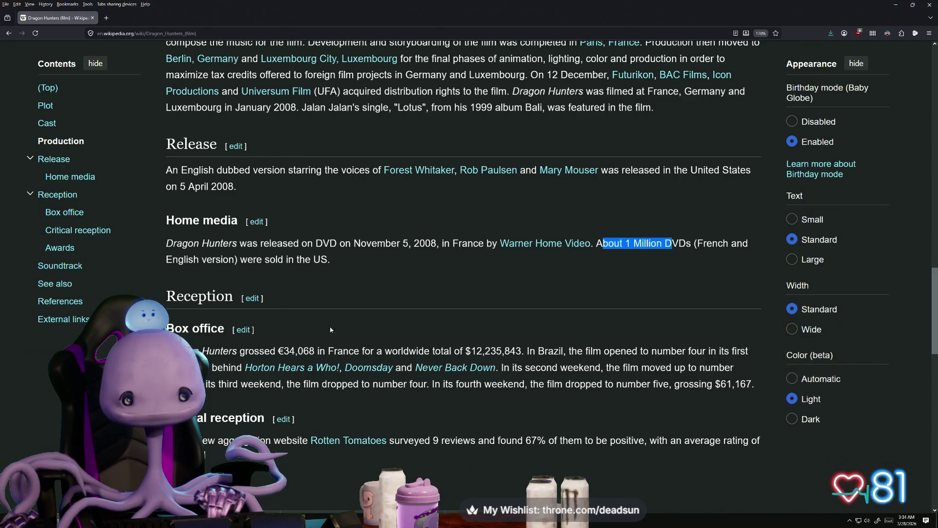
drag(276, 351, 316, 351)
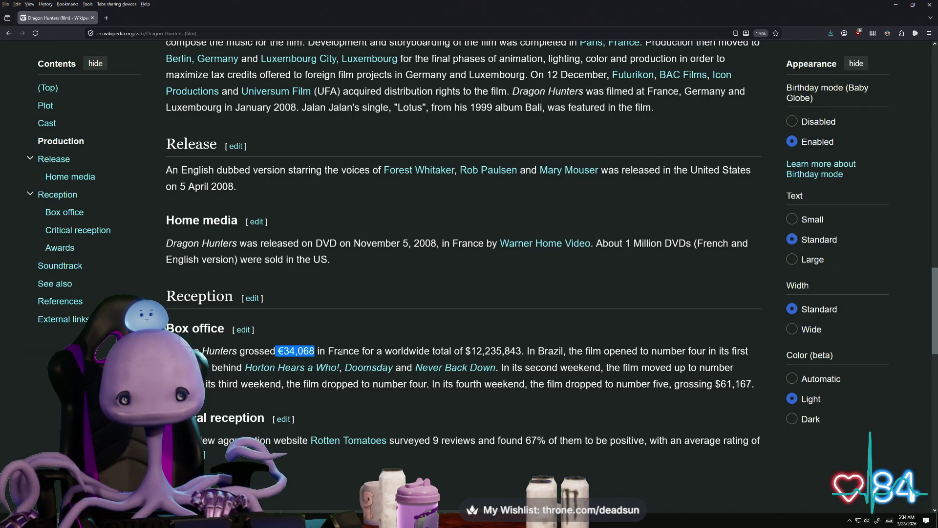
click(341, 351)
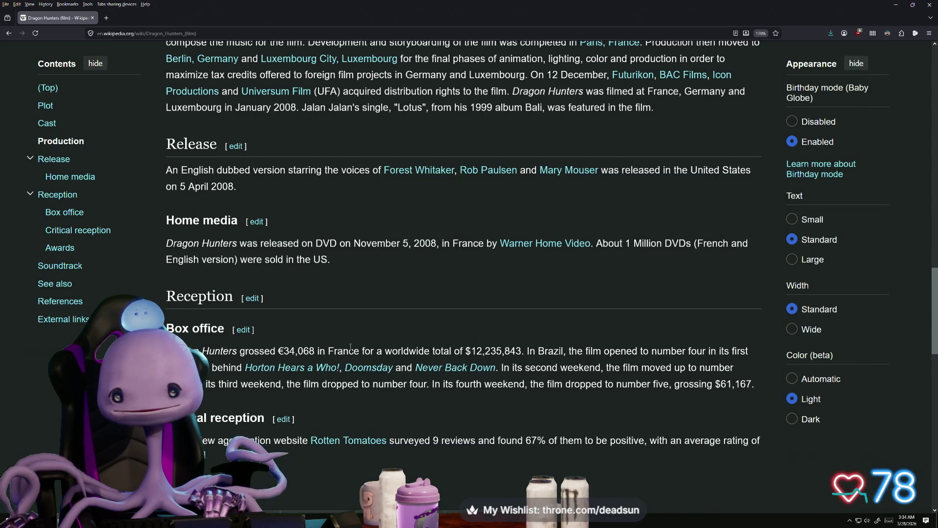
scroll(356, 344, up, 20)
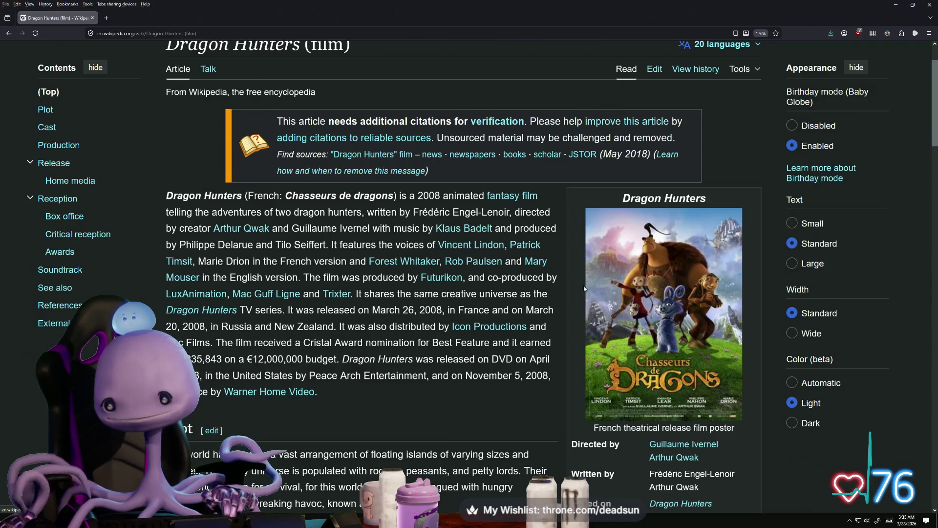
scroll(590, 284, down, 2)
scroll(527, 293, down, 4)
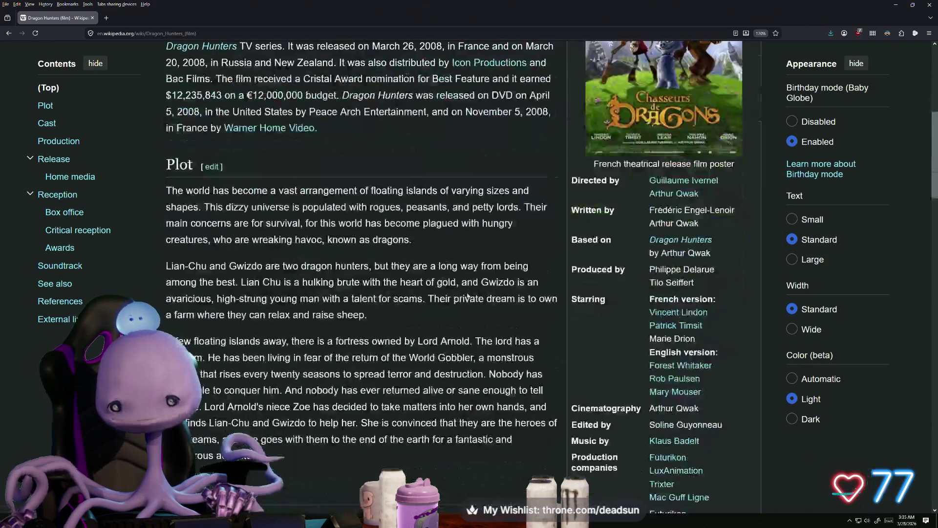
scroll(459, 282, down, 12)
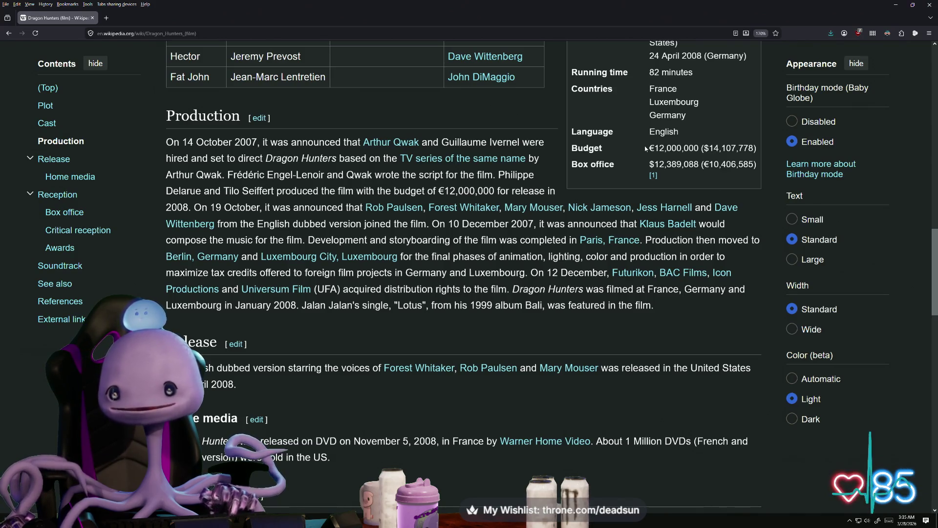
mouse_move(650, 148)
mouse_down()
mouse_move(704, 149)
mouse_move(749, 166)
mouse_up()
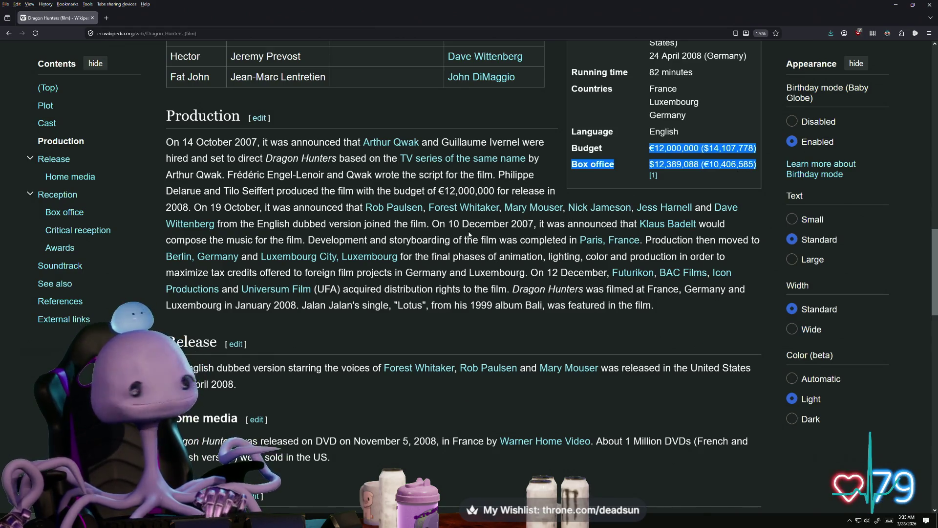
click(581, 164)
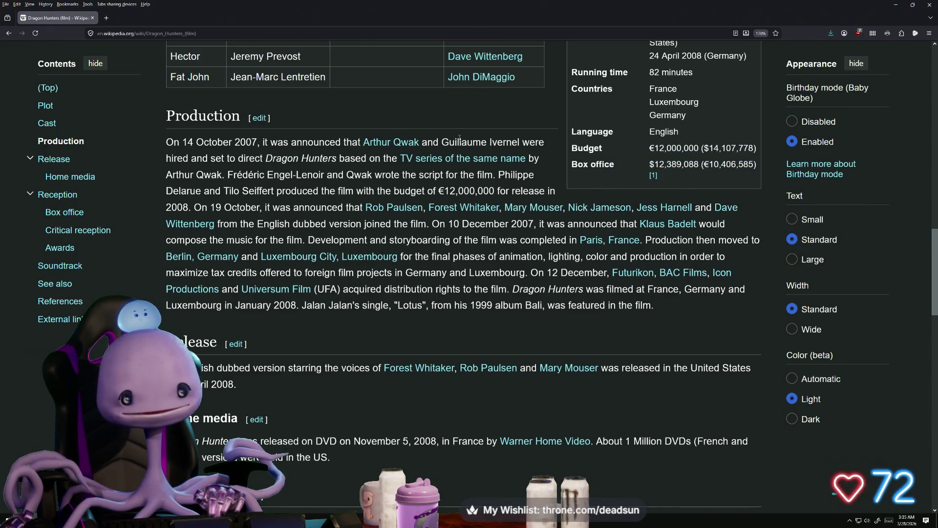
scroll(402, 304, up, 3)
mouse_move(408, 292)
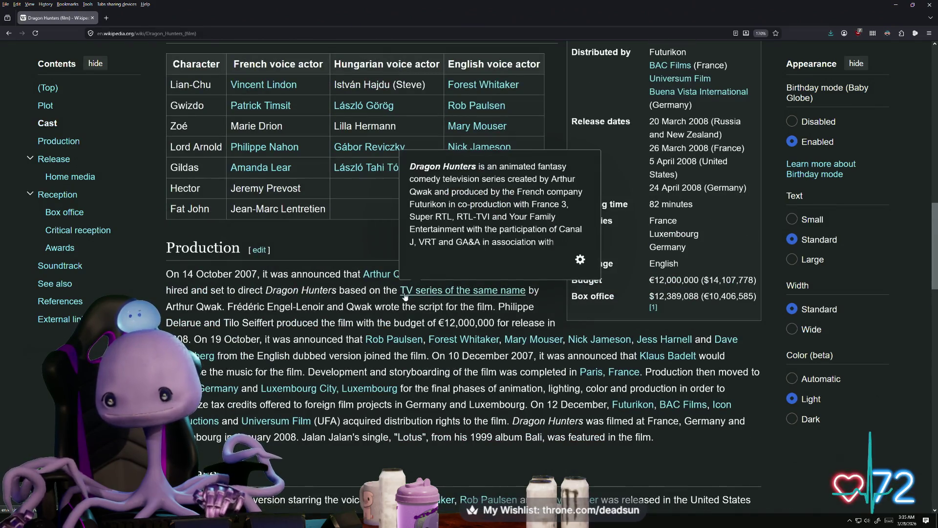
scroll(363, 306, down, 9)
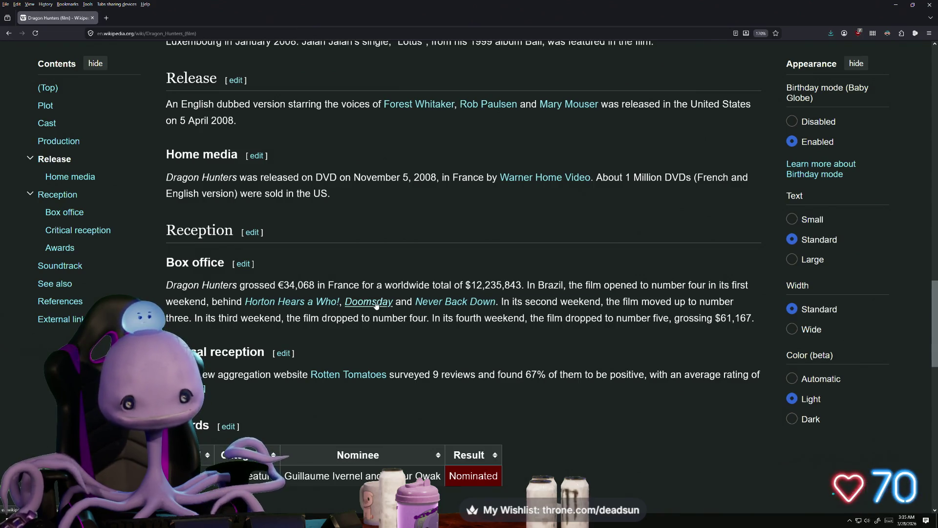
scroll(369, 313, down, 6)
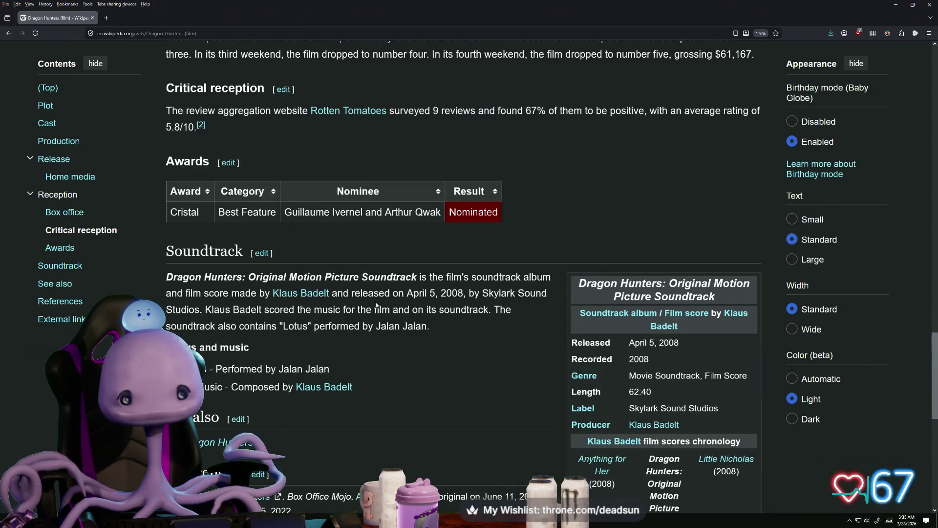
scroll(374, 306, down, 4)
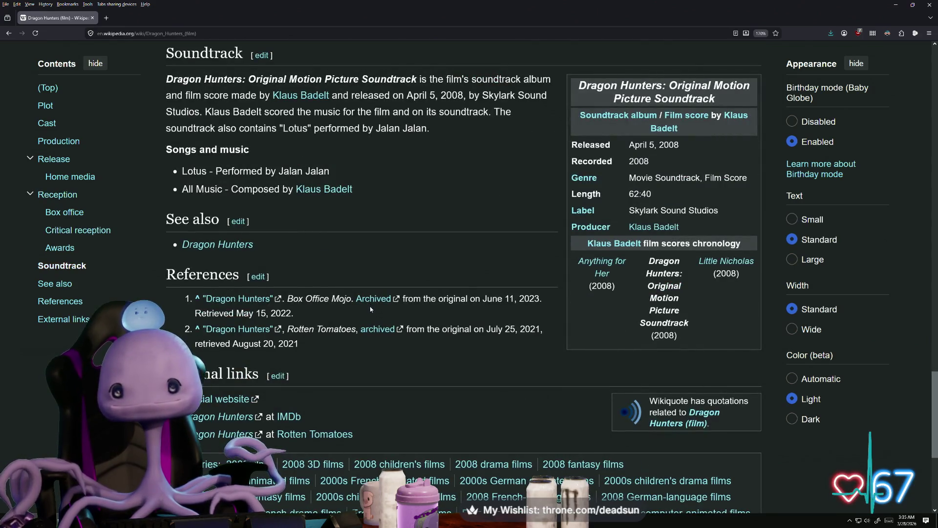
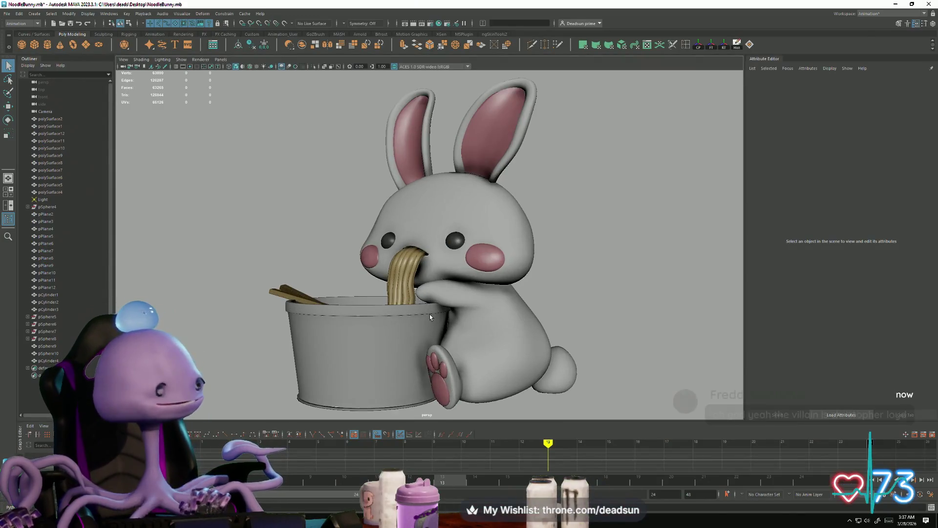
- Tumble the NoodleBunny viewport to face the bunny and its noodle cup from the front
mouse_move(430, 315)
alt+mouse_down()
mouse_move(503, 357)
mouse_move(502, 386)
mouse_move(503, 351)
mouse_move(425, 355)
mouse_move(515, 361)
mouse_move(475, 363)
mouse_move(489, 356)
alt+mouse_up()
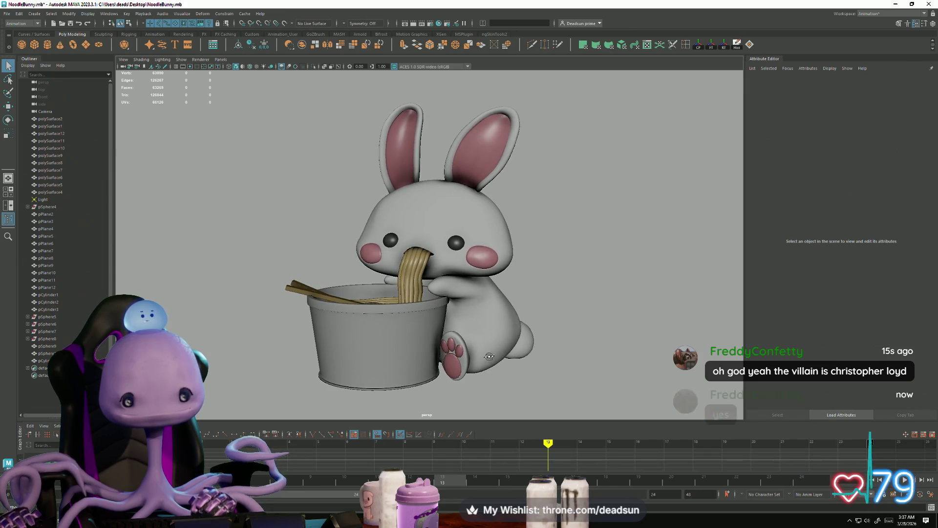
- Zoom in low on the bunny's face and cup rim, and select the head to check its wireframe
mouse_move(489, 356)
alt+right_down()
mouse_move(550, 413)
mouse_move(790, 392)
mouse_move(561, 371)
alt+right_up()
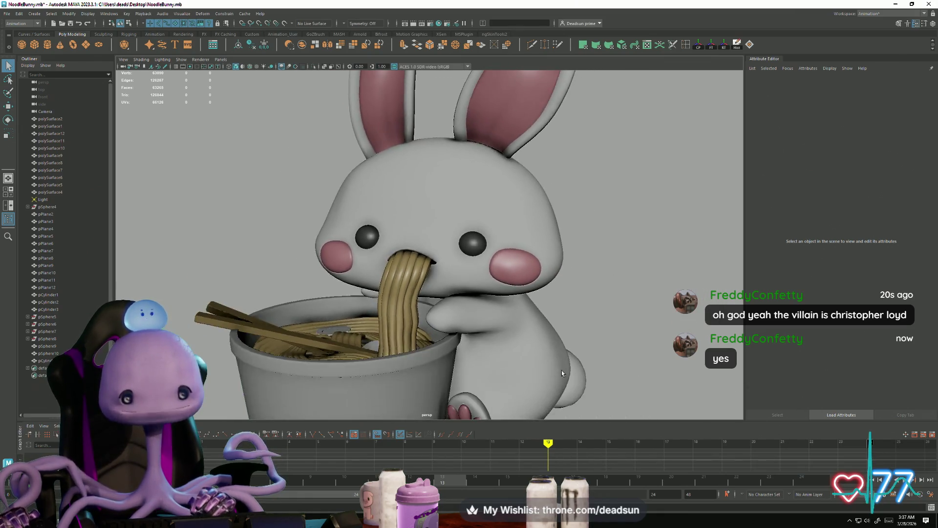
alt+drag(562, 370, 303, 273)
alt+right_drag(303, 274, 349, 312)
click(349, 312)
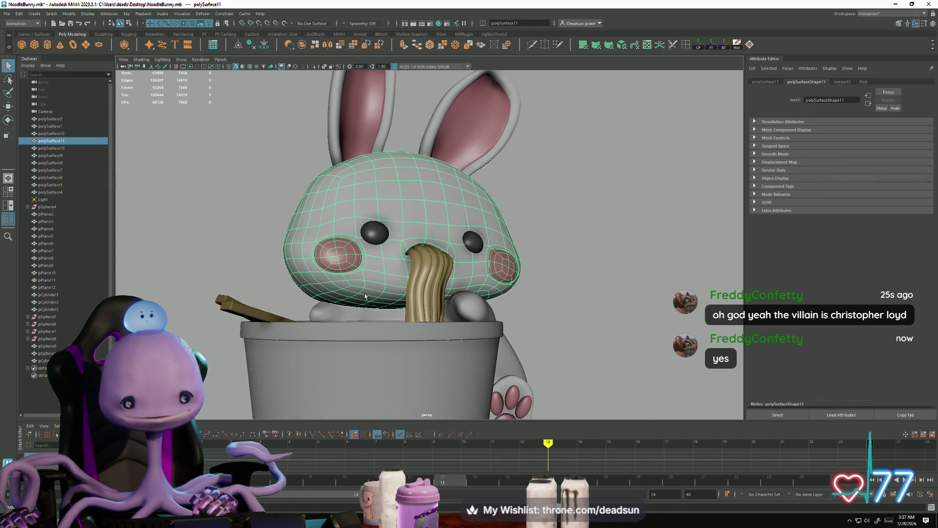
click(271, 282)
- Orbit from a high side view to a close-up of the face and noodles, then inspect the whole bunny mesh
alt+drag(271, 282, 323, 305)
alt+right_drag(323, 305, 350, 342)
alt+drag(349, 342, 356, 376)
mouse_move(356, 376)
alt+right_down()
mouse_move(484, 329)
mouse_move(430, 318)
alt+right_up()
click(483, 328)
click(303, 220)
- Select head mesh polySurface11 from the side, return to the front view, and bring up the window switcher
mouse_move(386, 310)
alt+mouse_down()
mouse_move(415, 315)
mouse_move(199, 324)
mouse_move(308, 312)
alt+mouse_up()
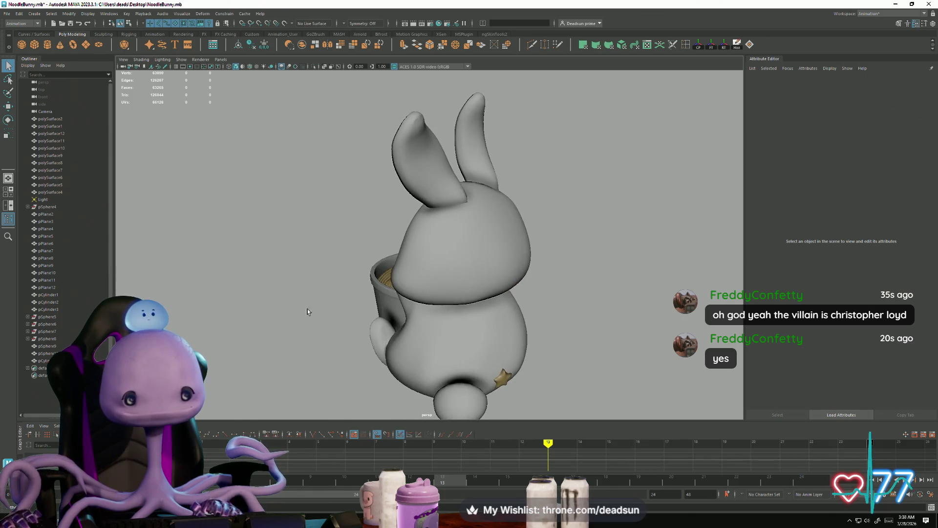
click(403, 243)
click(269, 263)
mouse_move(218, 358)
alt+mouse_down()
mouse_move(279, 336)
mouse_move(323, 345)
alt+mouse_up()
key(alt+Tab)
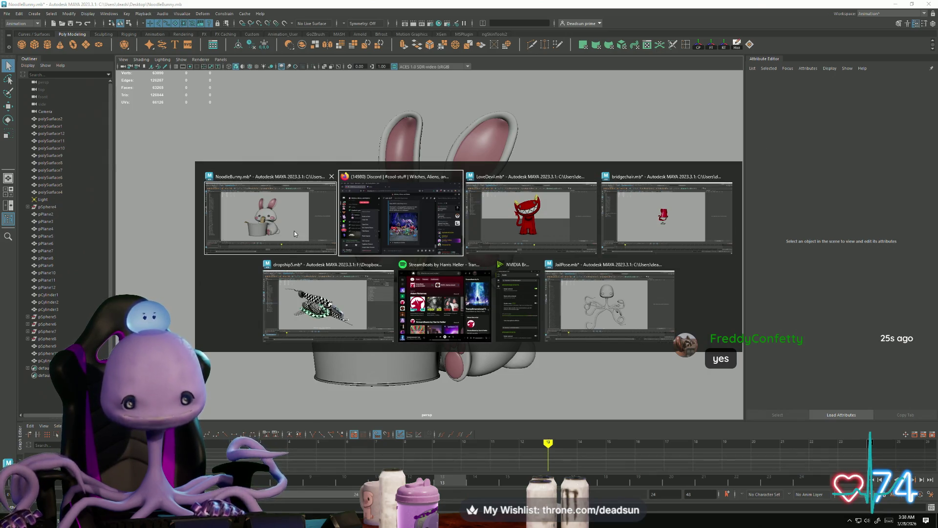
- Switch to the LoveDevil.mb window and tumble the red devil from its back to a front view
click(527, 218)
mouse_move(375, 376)
alt+mouse_down()
mouse_move(425, 379)
mouse_move(483, 358)
mouse_move(540, 359)
mouse_move(352, 376)
mouse_move(362, 373)
mouse_move(373, 311)
mouse_move(346, 366)
mouse_move(282, 382)
mouse_move(387, 373)
alt+mouse_up()
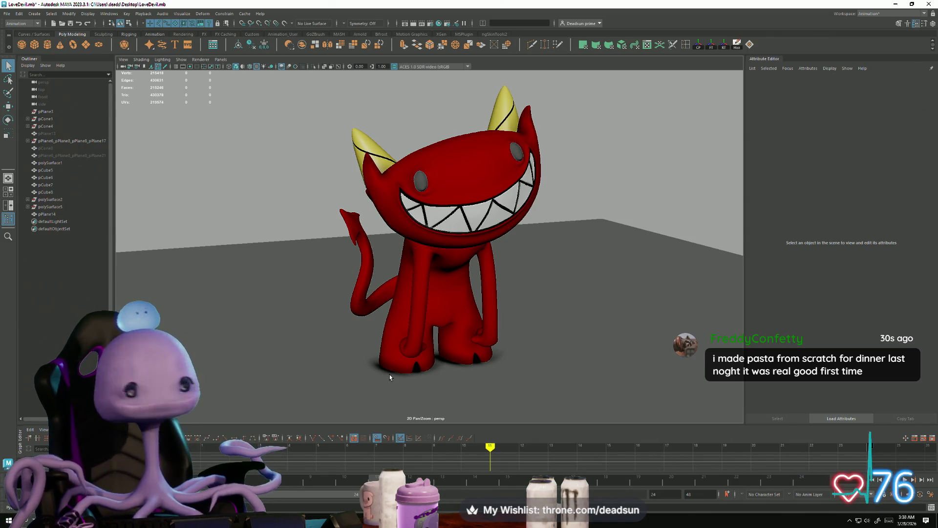
mouse_move(337, 362)
alt+mouse_down()
mouse_move(427, 313)
mouse_move(400, 307)
mouse_move(504, 297)
mouse_move(412, 301)
mouse_move(352, 291)
alt+mouse_up()
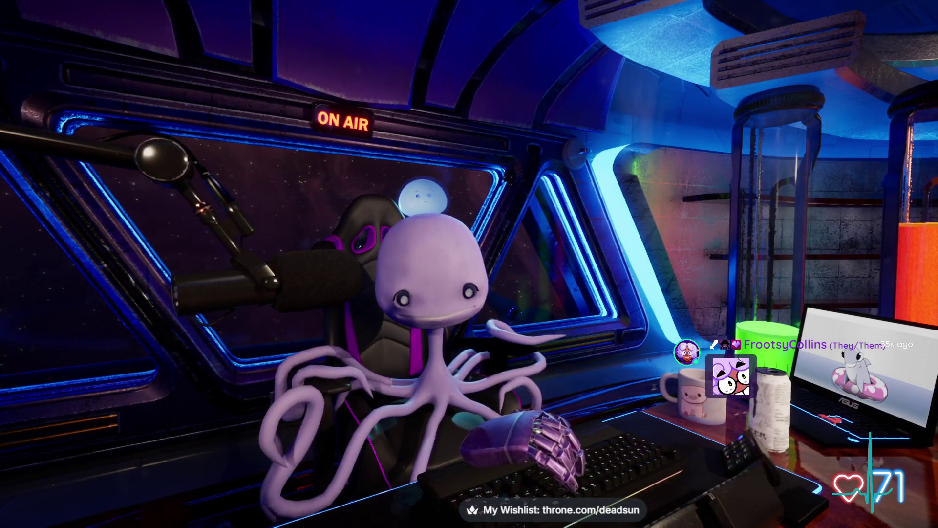
- Leave Maya for the full-screen avatar scene using the Alt+Tab window switcher
key(alt+Tab)
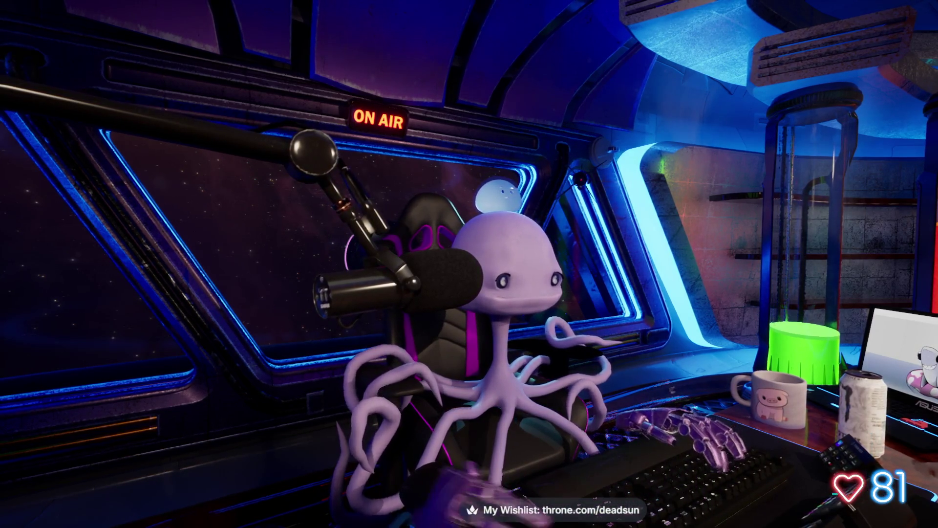
key(alt+Tab)
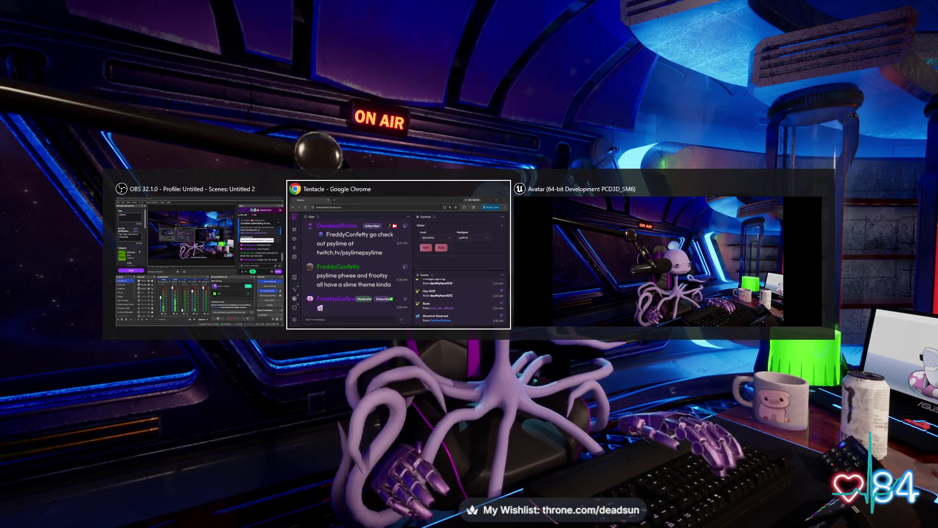
- Close the Chrome chat and Avatar preview windows, then bring up the Windows search panel
key(Delete)
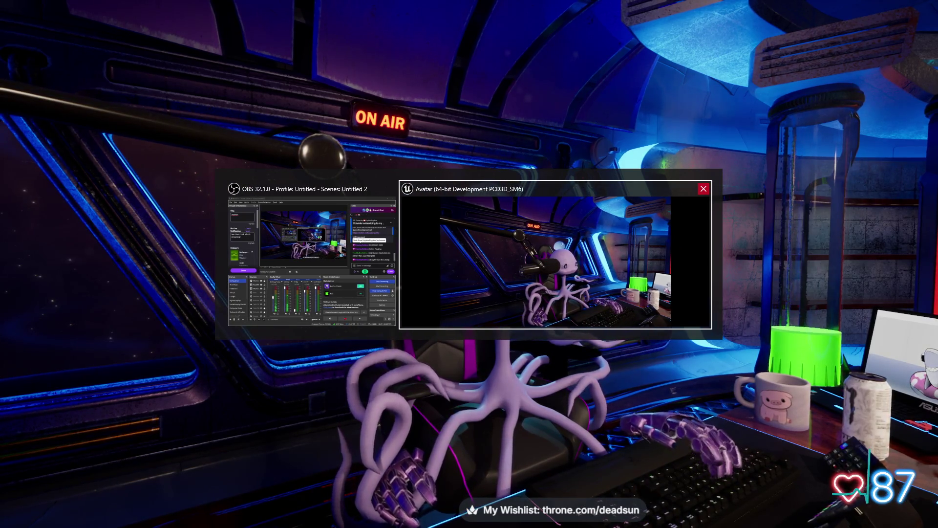
key(Delete)
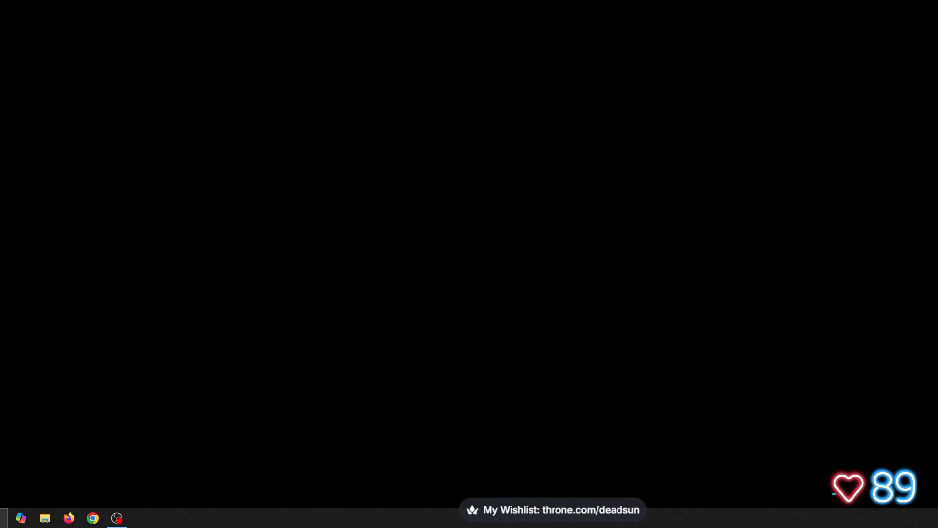
key(super)
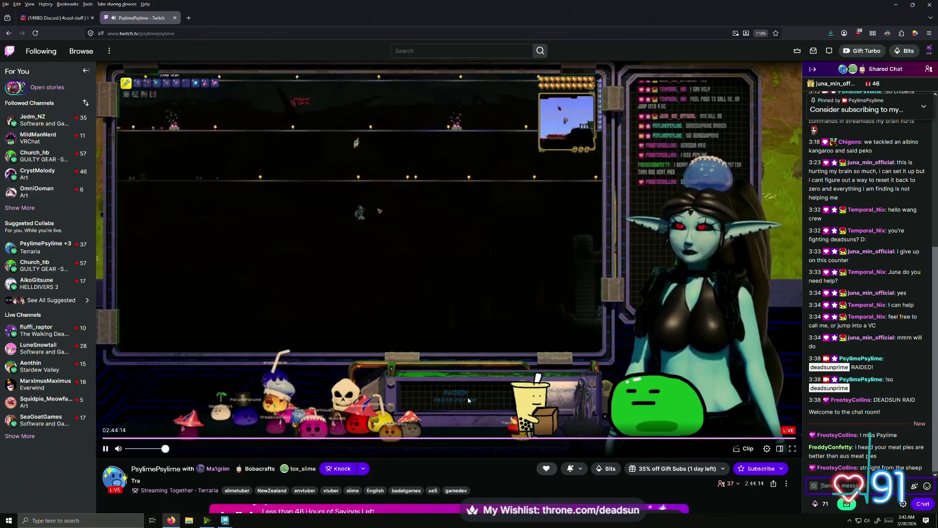
click(95, 521)
- Search Windows for 'signal', correcting the typo, and launch Signal Desktop
text(settingsignal)
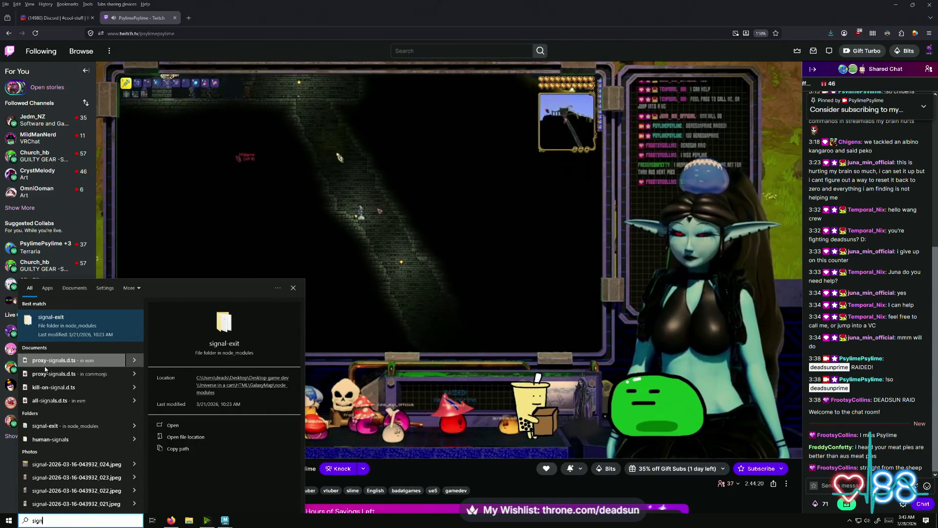
key(BackSpace)
key(BackSpace)
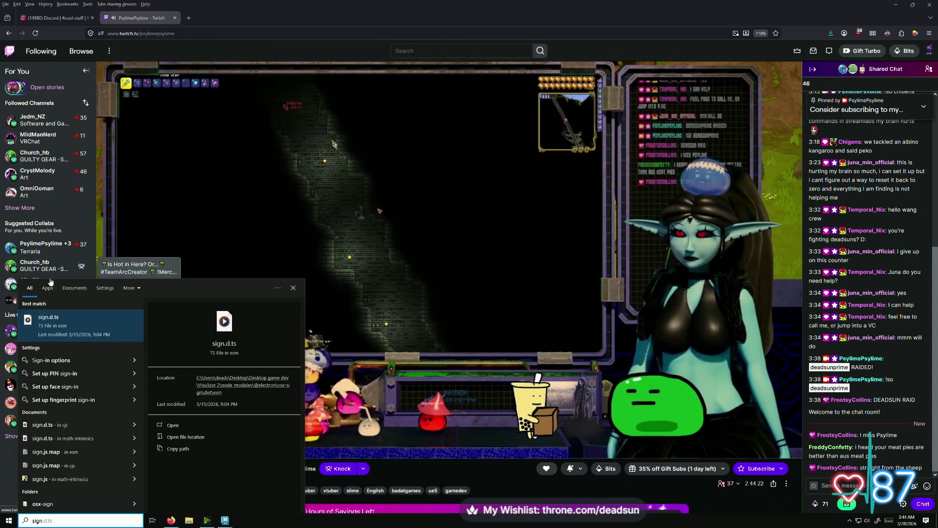
text(al)
key(Return)
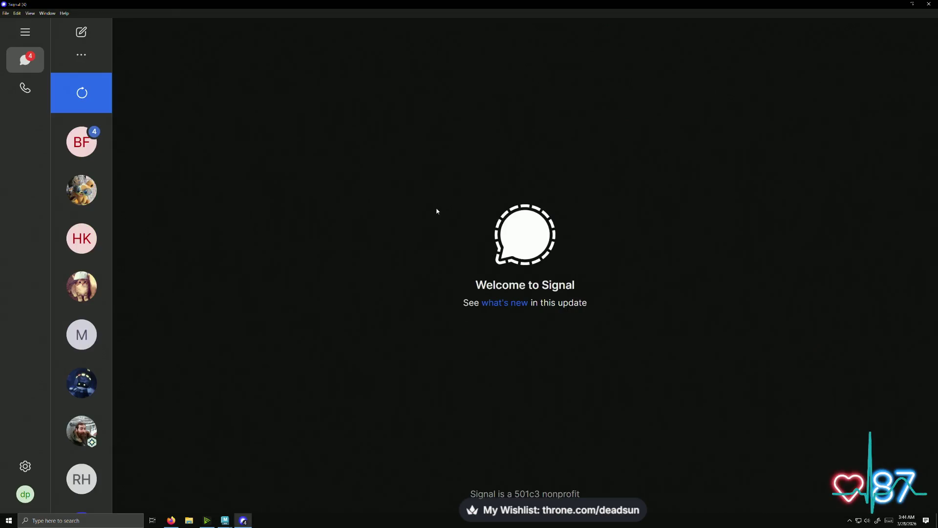
- Message the first contact: 'oh can you do me a favor? check to see if loading the red room crashes for you?', then lock the PC
click(81, 142)
text(oh can you do me a favor? check to see if loading the red room crashes for yhou?)
key(BackSpace)
key(BackSpace)
key(BackSpace)
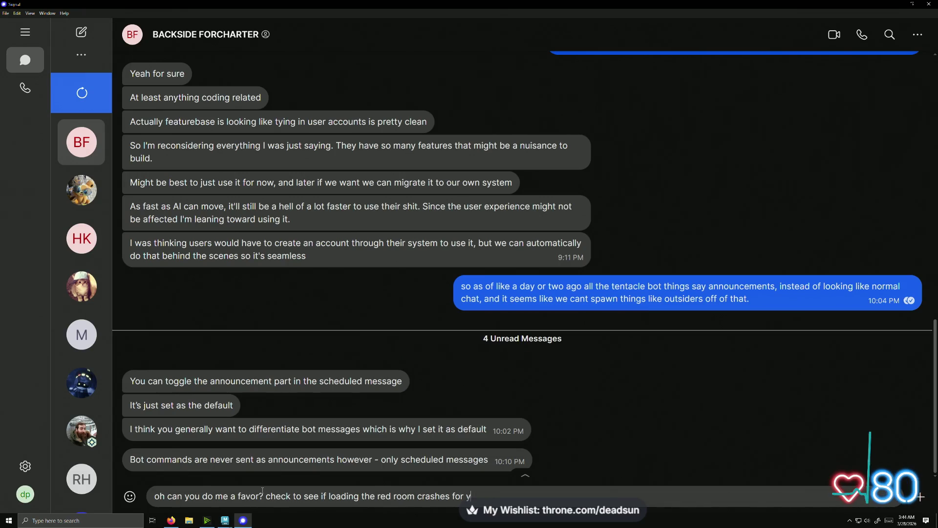
text(ou)
key(Return)
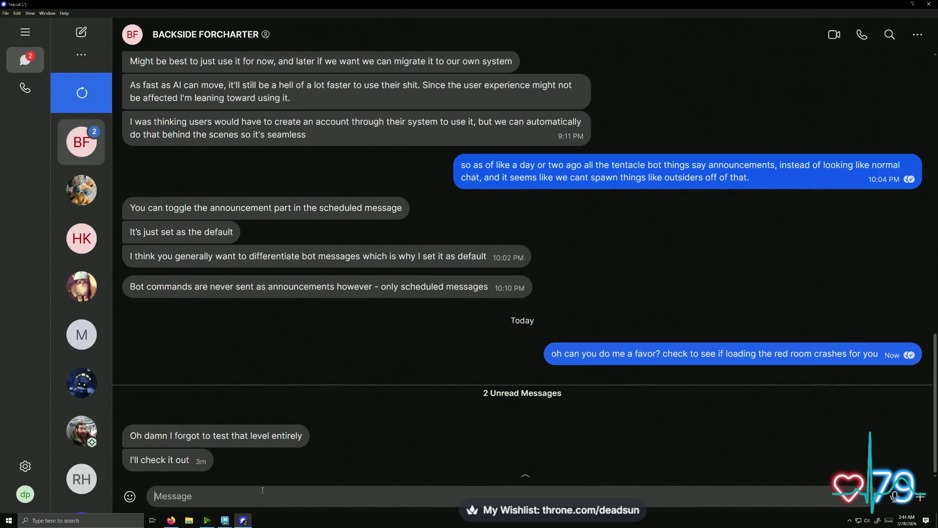
key(super+l)
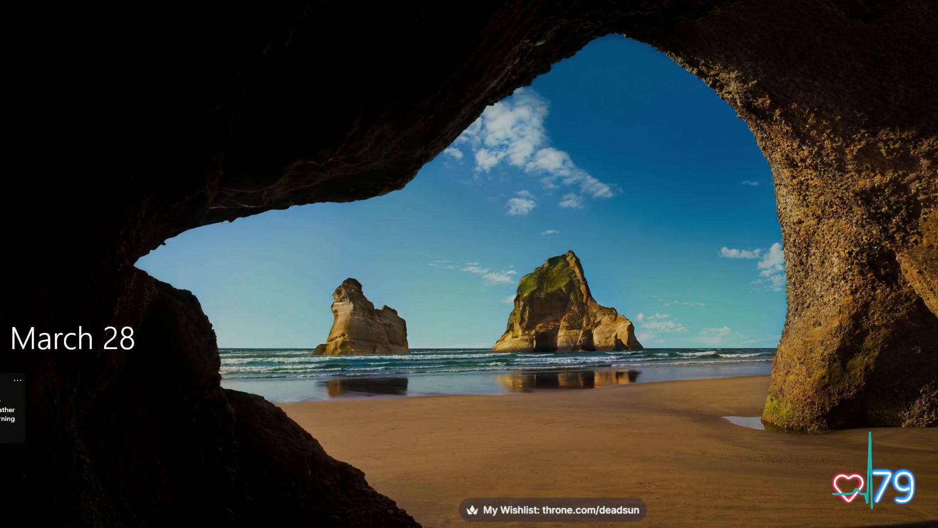